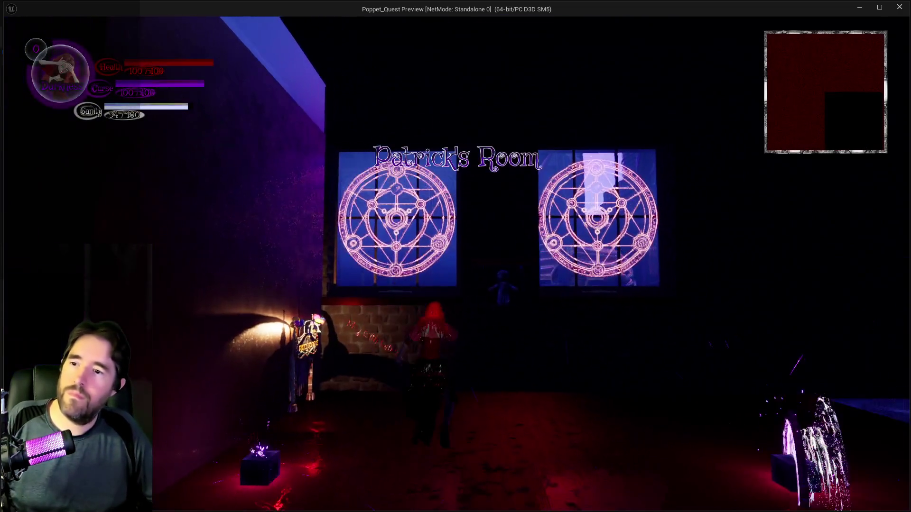
Walk across Patrick's Room in the preview, open the card inventory, then return to the editor
{"action": "key", "text": "w"}
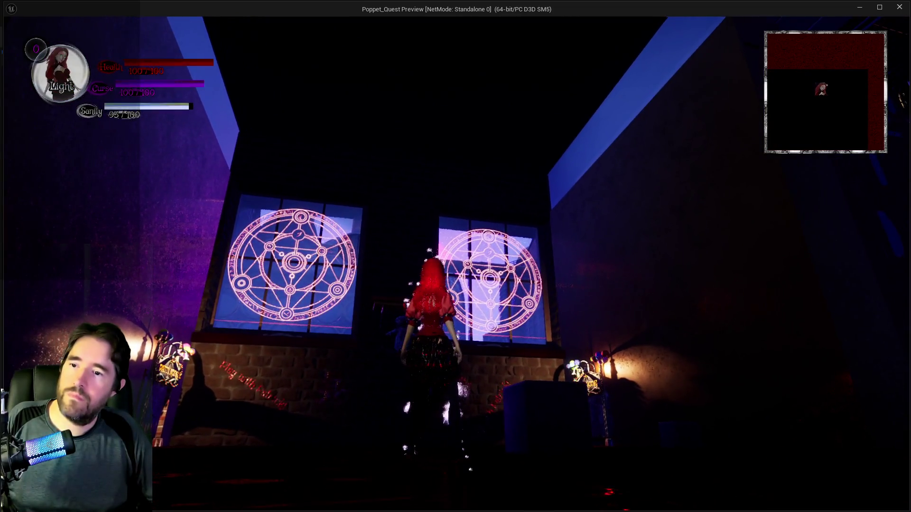
{"action": "key", "text": "d"}
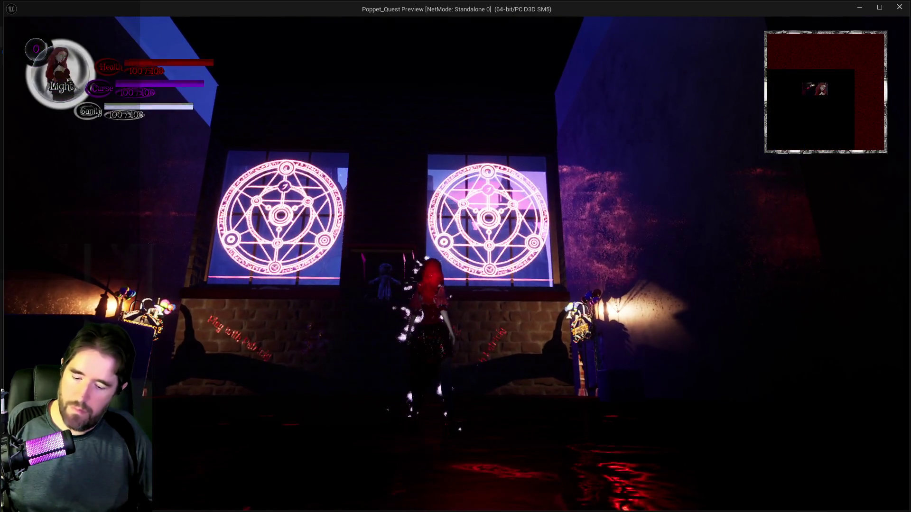
{"action": "key", "text": "Tab"}
{"action": "key", "text": "Tab"}
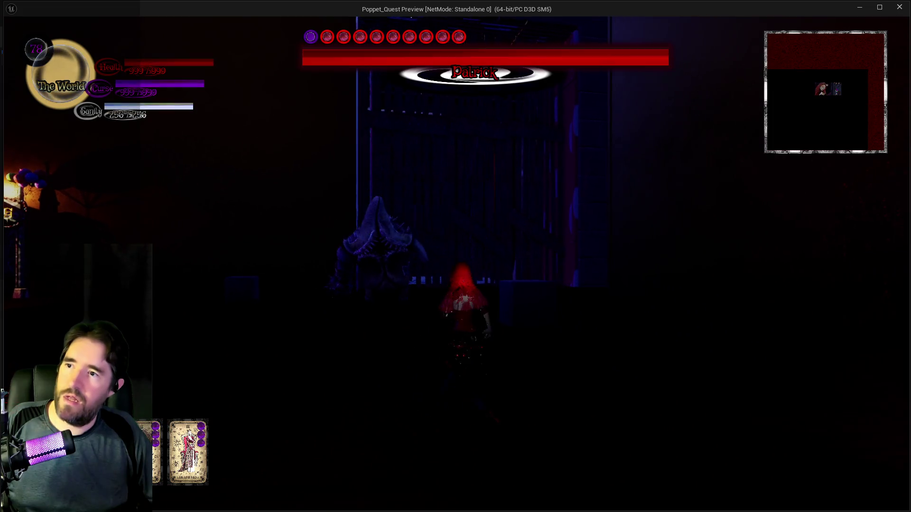
{"action": "key", "text": "alt+Tab"}
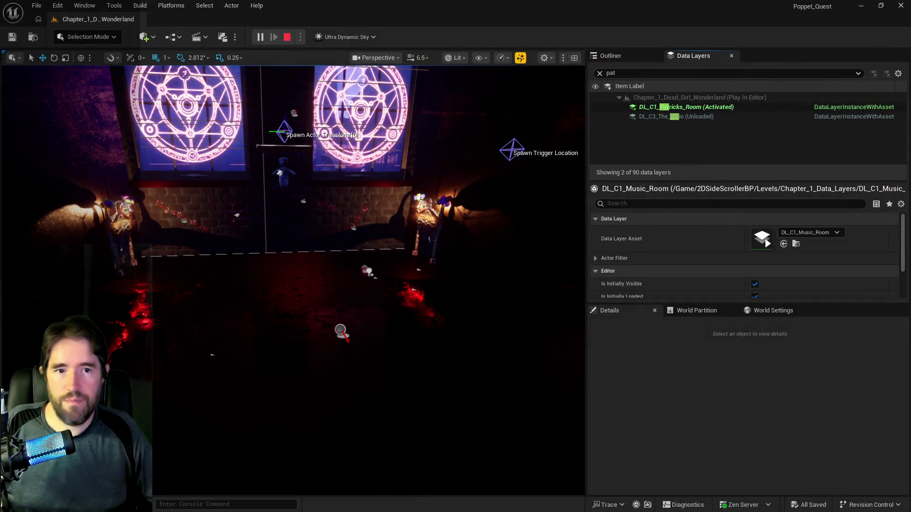
Stop the playtest, bring up the PQ Crystal Balls doc and select 'The Waiting Room'
{"action": "key", "text": "Escape"}
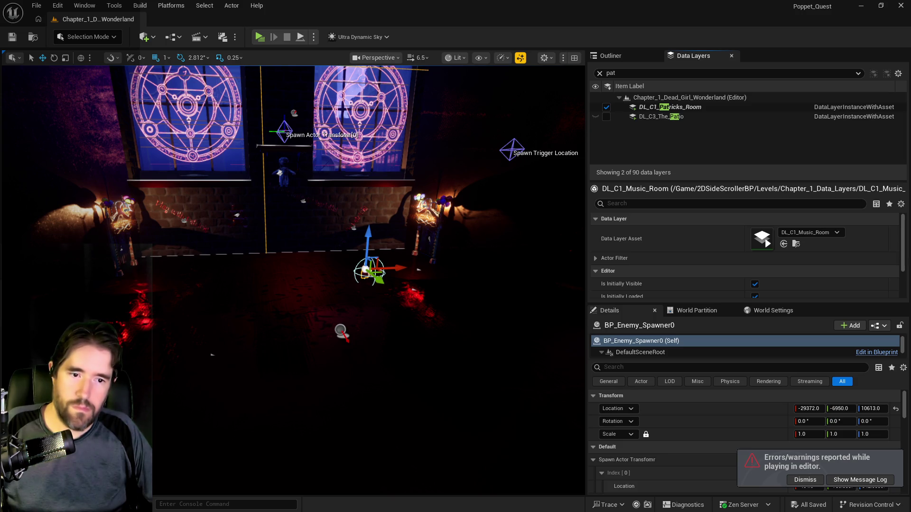
{"action": "key", "text": "alt+Tab"}
{"action": "left_click_drag", "start_coordinate": [384, 328], "coordinate": [327, 328]}
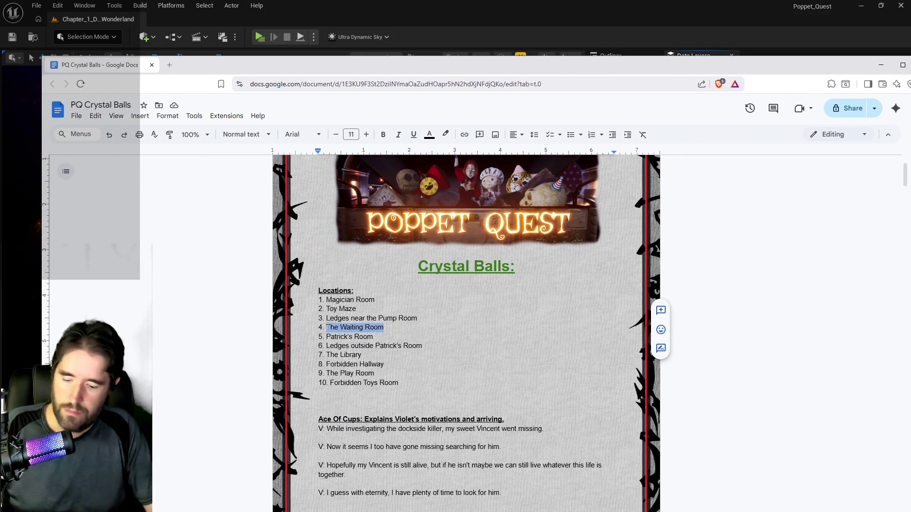
Replace location 4's 'The Waiting Room' with 'Hall Of Records', then return to Unreal
{"action": "type", "text": "Hall Of Records"}
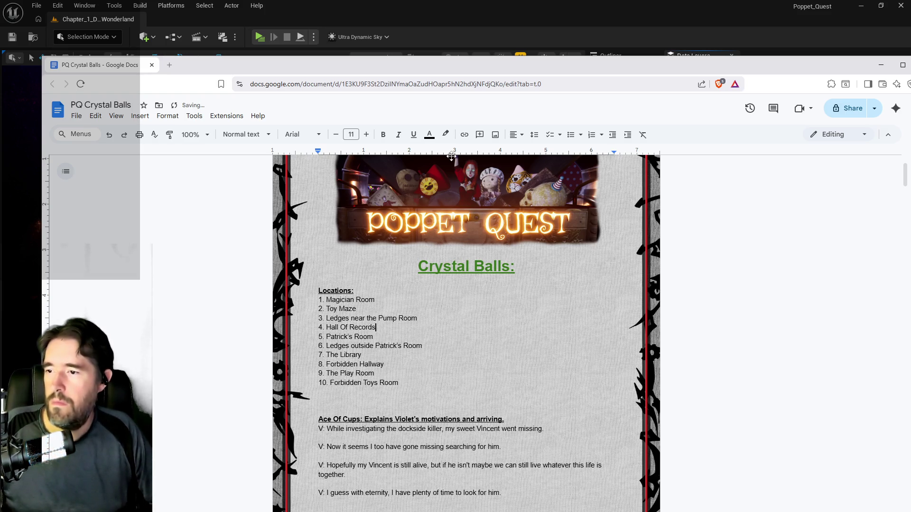
{"action": "key", "text": "alt+Tab"}
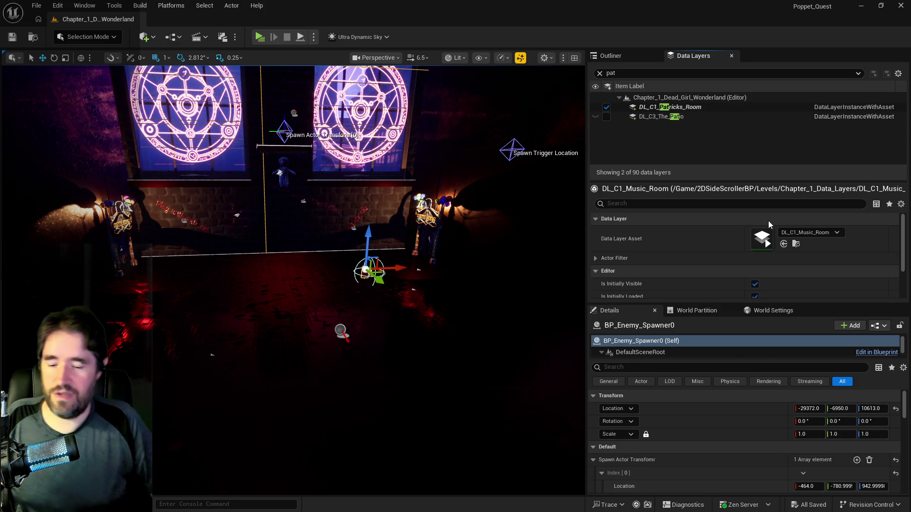
Fly the camera through the magic-circle room to the ledge in the dark blue corridor
{"action": "left_click_drag", "start_coordinate": [522, 266], "coordinate": [522, 265]}
{"action": "left_click_drag", "start_coordinate": [293, 280], "coordinate": [293, 280]}
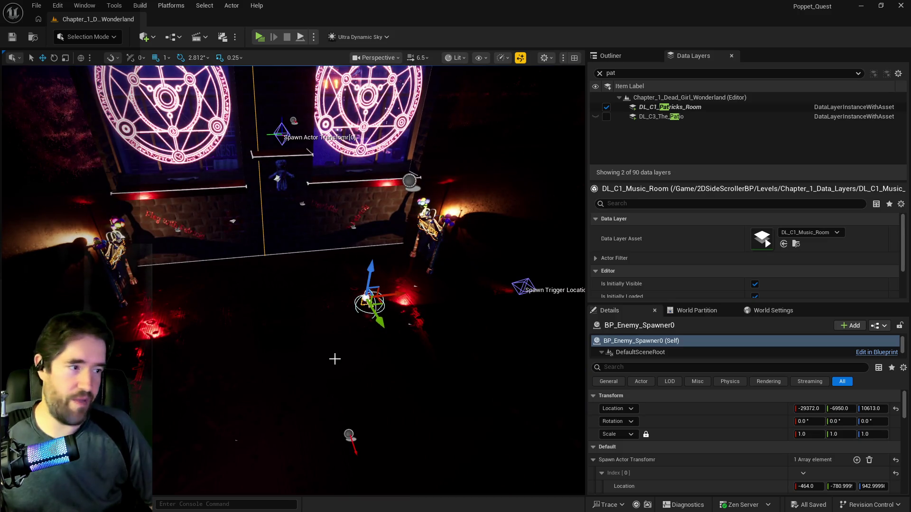
{"action": "left_click_drag", "start_coordinate": [334, 359], "coordinate": [349, 356]}
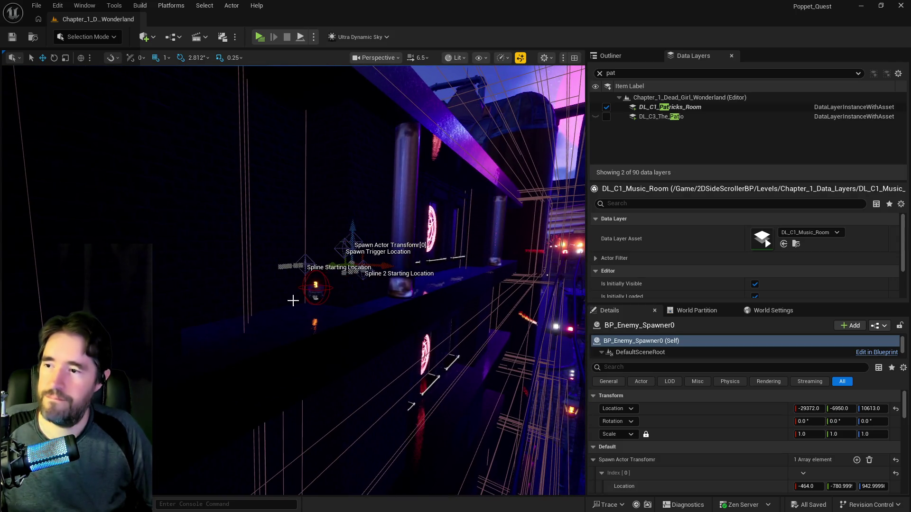
Paste a copy of the ledge crystal ball beside the magic-circle window and settle it on the ledge
{"action": "left_click", "coordinate": [312, 284]}
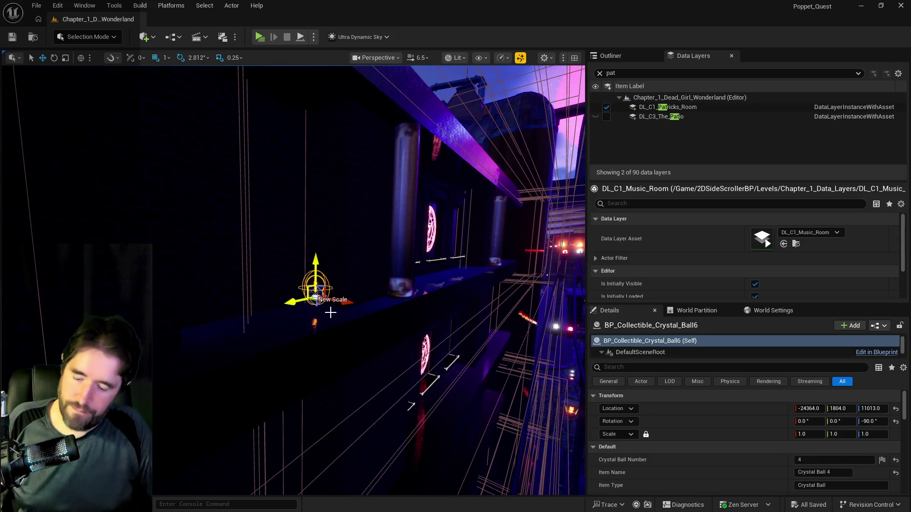
{"action": "left_click_drag", "start_coordinate": [356, 358], "coordinate": [355, 357]}
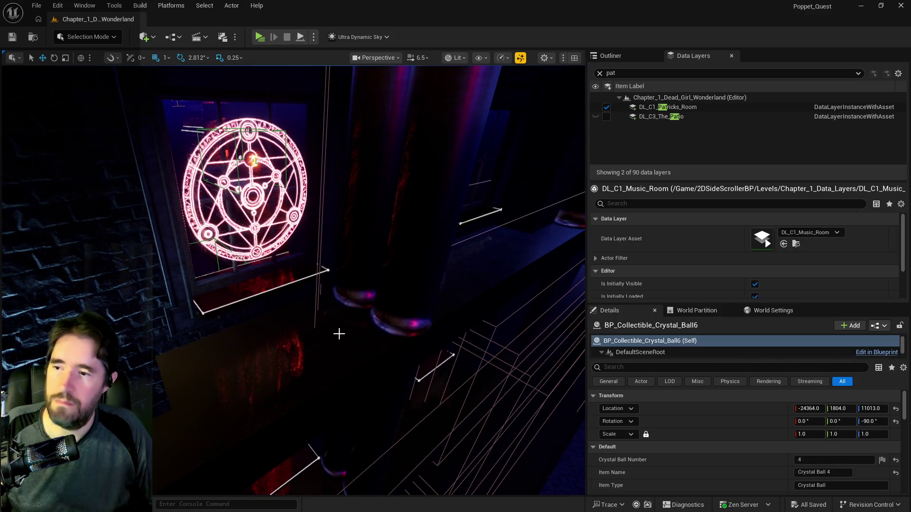
{"action": "right_click", "coordinate": [326, 360]}
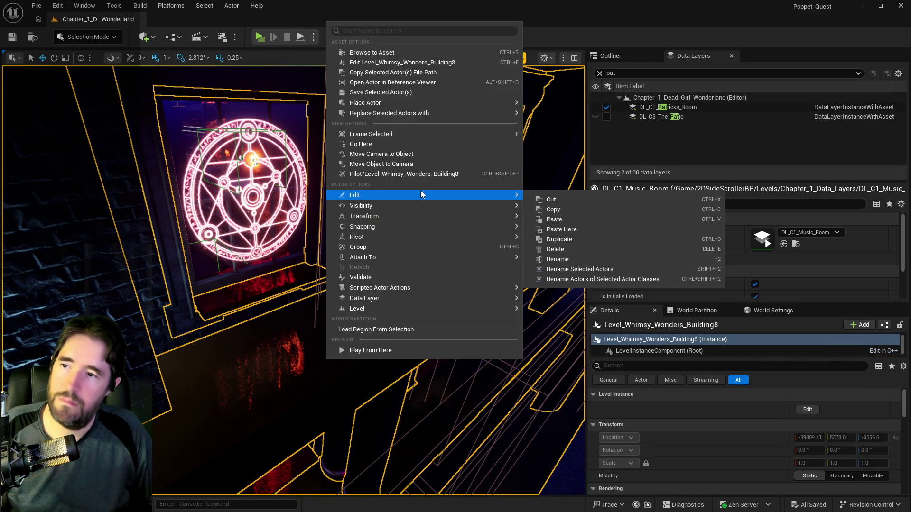
{"action": "key", "text": "Escape"}
{"action": "left_click", "coordinate": [338, 324]}
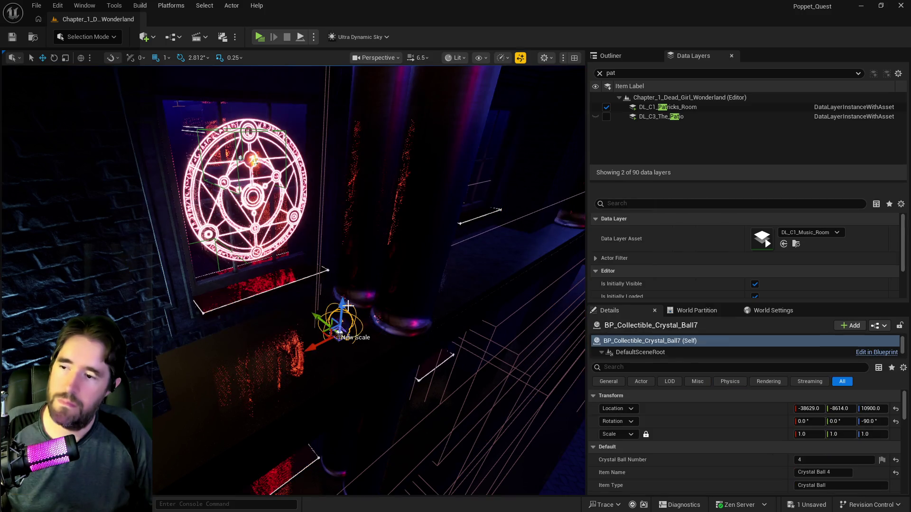
{"action": "left_click_drag", "start_coordinate": [342, 304], "coordinate": [347, 287]}
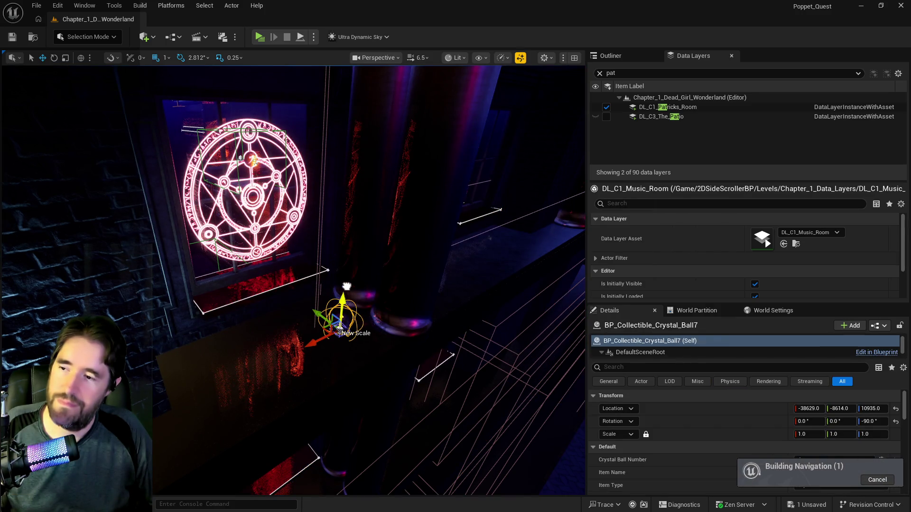
{"action": "key", "text": "f"}
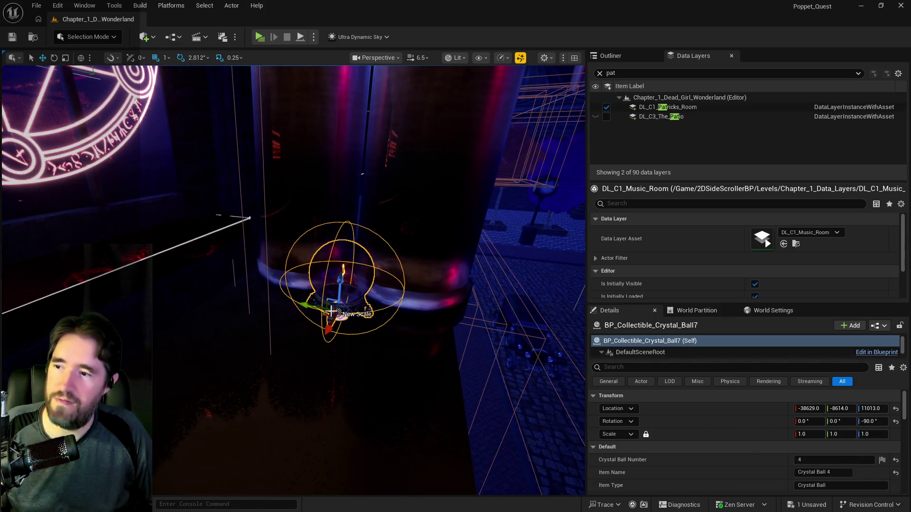
{"action": "left_click_drag", "start_coordinate": [313, 306], "coordinate": [296, 304]}
Set the new ball's Z rotation to 180, Crystal Ball Number 6 and Item Name 'Crystal Ball 6'
{"action": "left_click", "coordinate": [896, 422]}
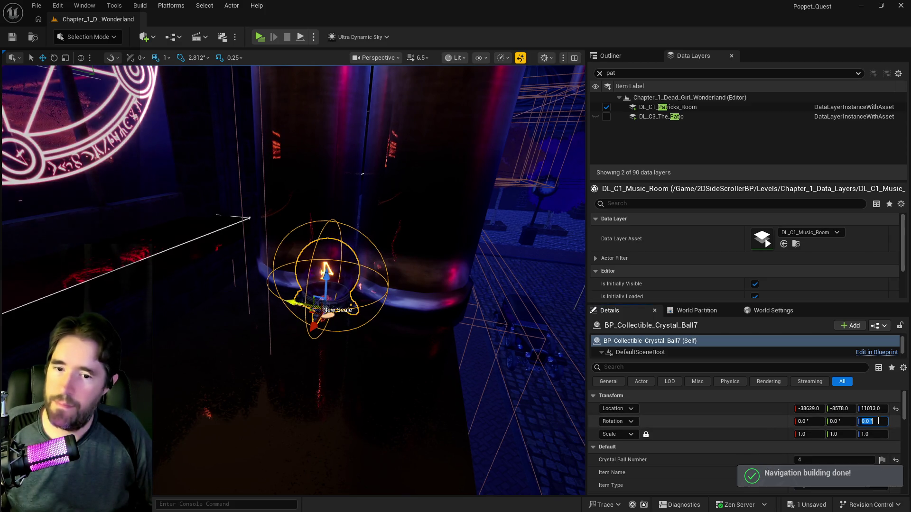
{"action": "left_click", "coordinate": [873, 421]}
{"action": "type", "text": "180"}
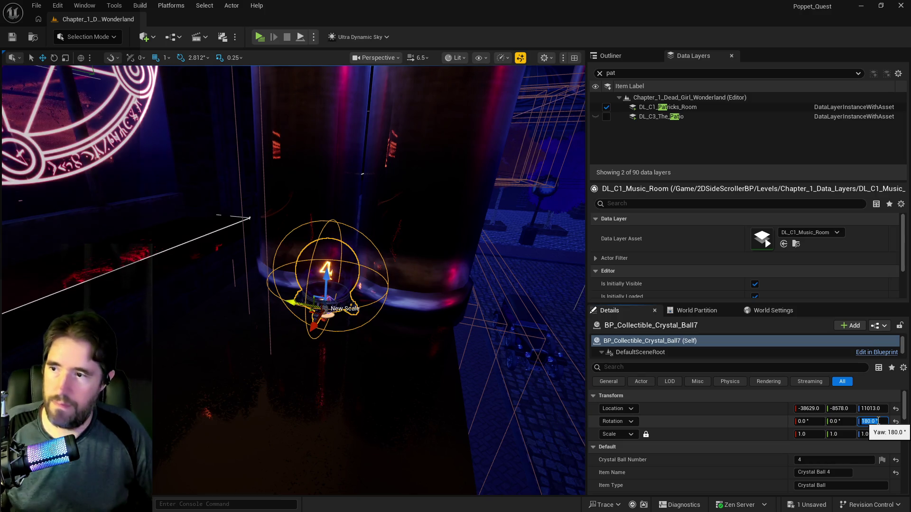
{"action": "left_click", "coordinate": [814, 458]}
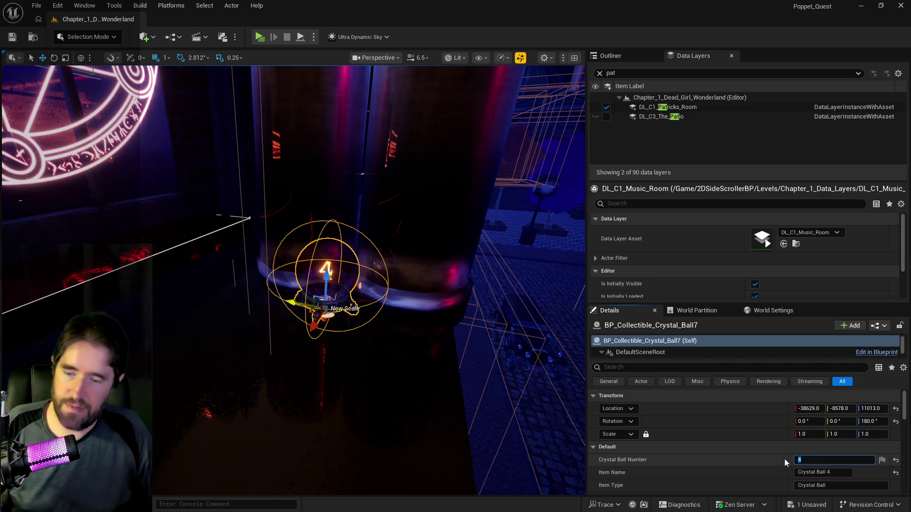
{"action": "type", "text": "6"}
{"action": "left_click", "coordinate": [840, 475]}
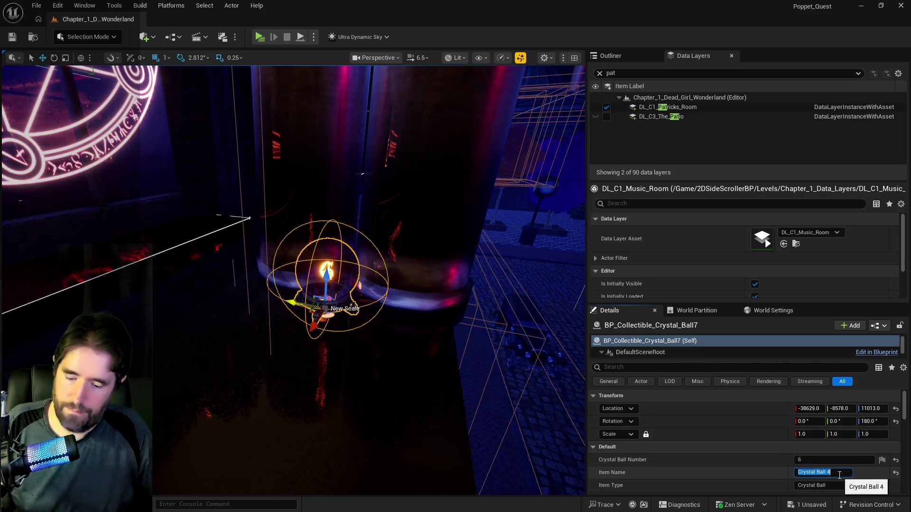
{"action": "key", "text": "BackSpace"}
{"action": "type", "text": "6"}
{"action": "key", "text": "Return"}
{"action": "mouse_move", "coordinate": [539, 407]}
{"action": "left_mouse_down"}
{"action": "mouse_move", "coordinate": [403, 406]}
{"action": "mouse_move", "coordinate": [484, 406]}
{"action": "mouse_move", "coordinate": [427, 406]}
{"action": "left_mouse_up"}
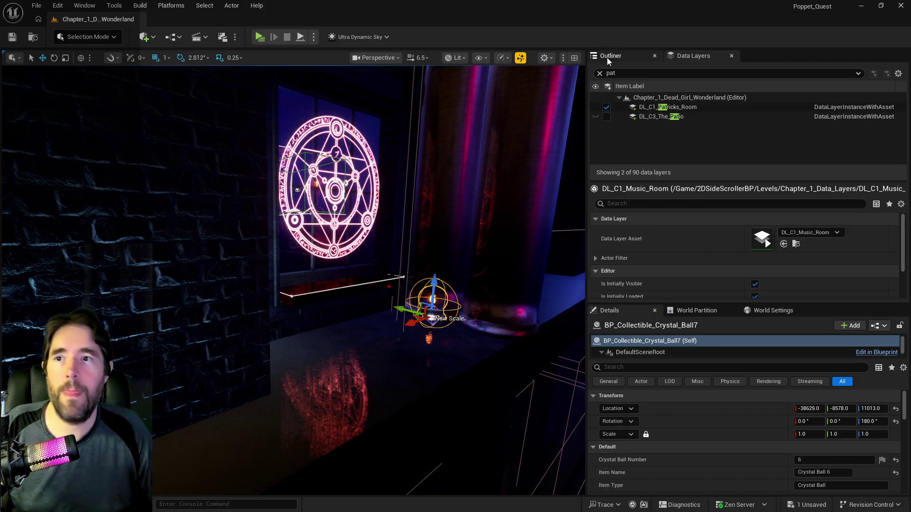
Move crystal ball 7 into the Patrick's Room folder in the Outliner
{"action": "left_click", "coordinate": [608, 58]}
{"action": "right_click", "coordinate": [689, 224]}
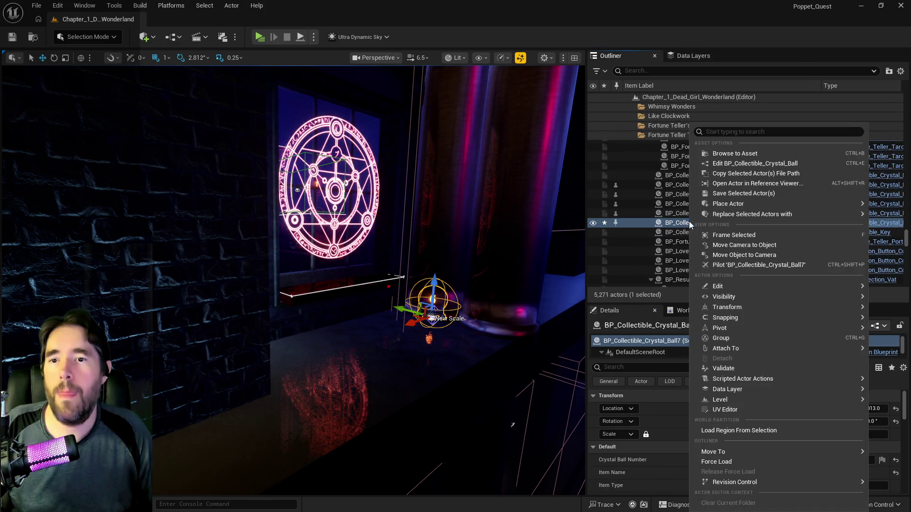
{"action": "mouse_move", "coordinate": [725, 452]}
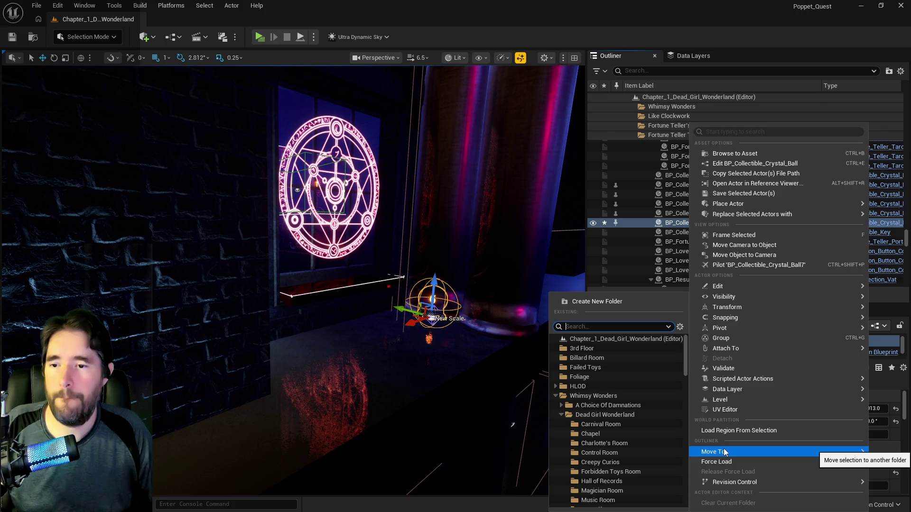
{"action": "type", "text": "patri"}
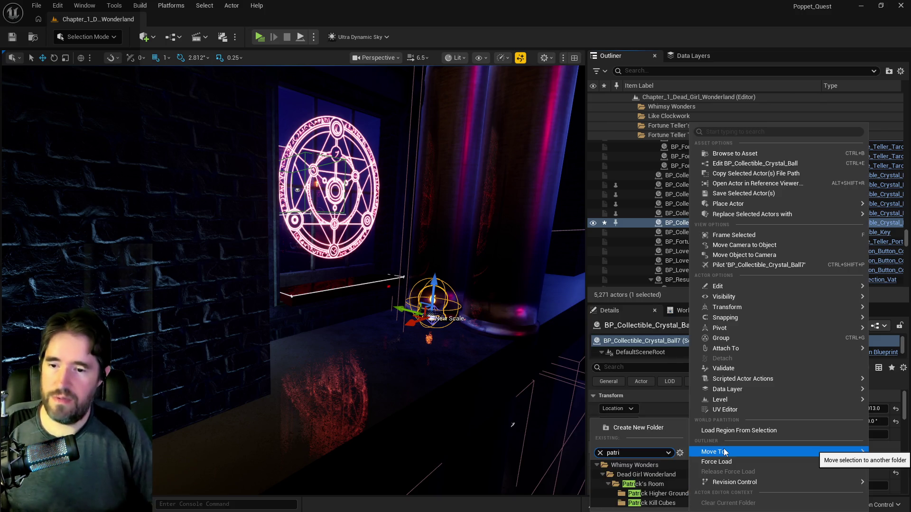
{"action": "left_click", "coordinate": [623, 485]}
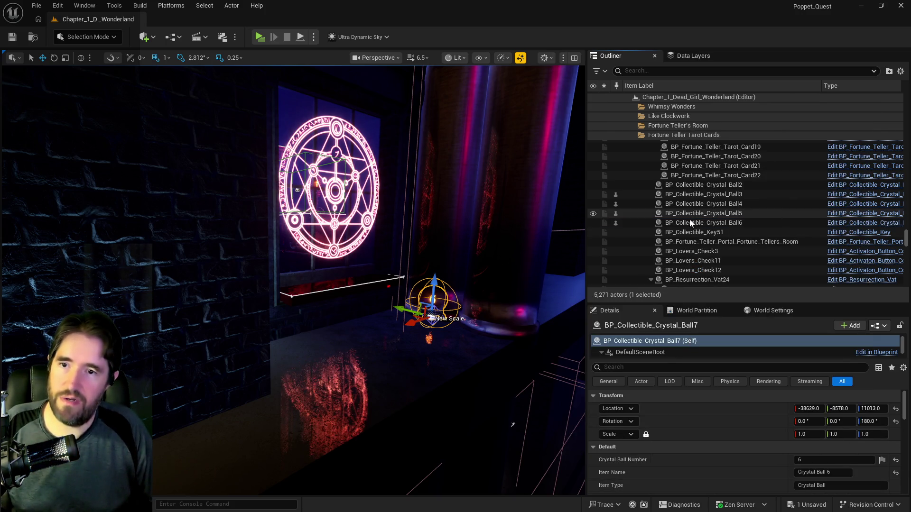
Move crystal ball 6 into the Pump Room folder
{"action": "double_click", "coordinate": [704, 222]}
{"action": "mouse_move", "coordinate": [464, 286]}
{"action": "left_mouse_down"}
{"action": "mouse_move", "coordinate": [446, 333]}
{"action": "mouse_move", "coordinate": [408, 309]}
{"action": "mouse_move", "coordinate": [363, 312]}
{"action": "left_mouse_up"}
{"action": "right_click", "coordinate": [717, 222]}
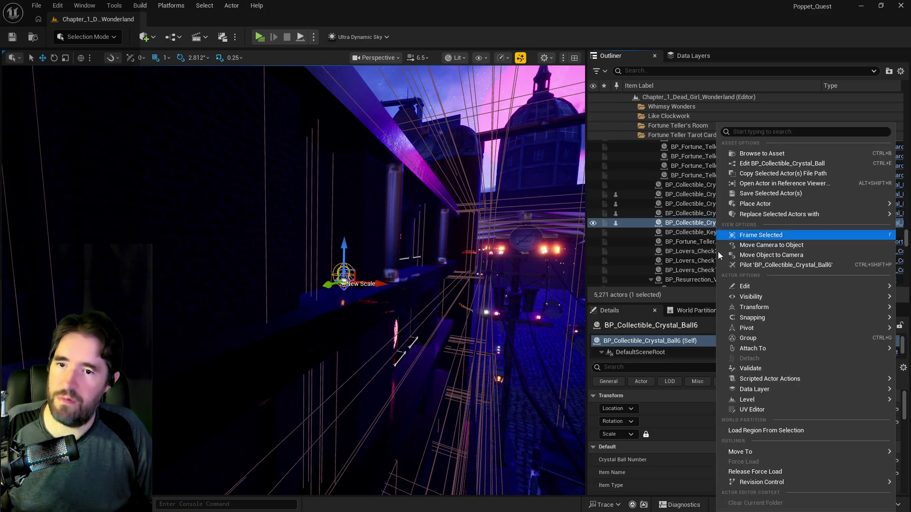
{"action": "mouse_move", "coordinate": [746, 453]}
{"action": "type", "text": "pump"}
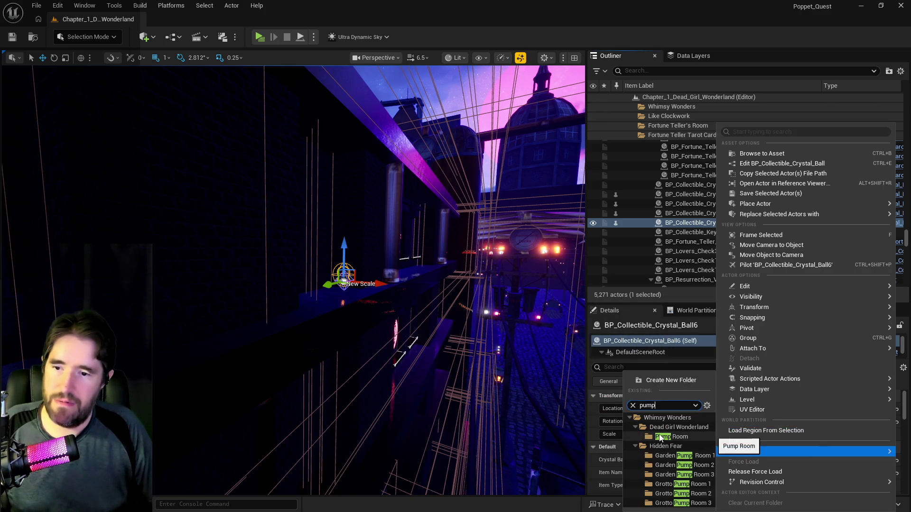
{"action": "left_click", "coordinate": [660, 437]}
Move crystal ball 5 into the Hall of Records folder
{"action": "left_click", "coordinate": [670, 226]}
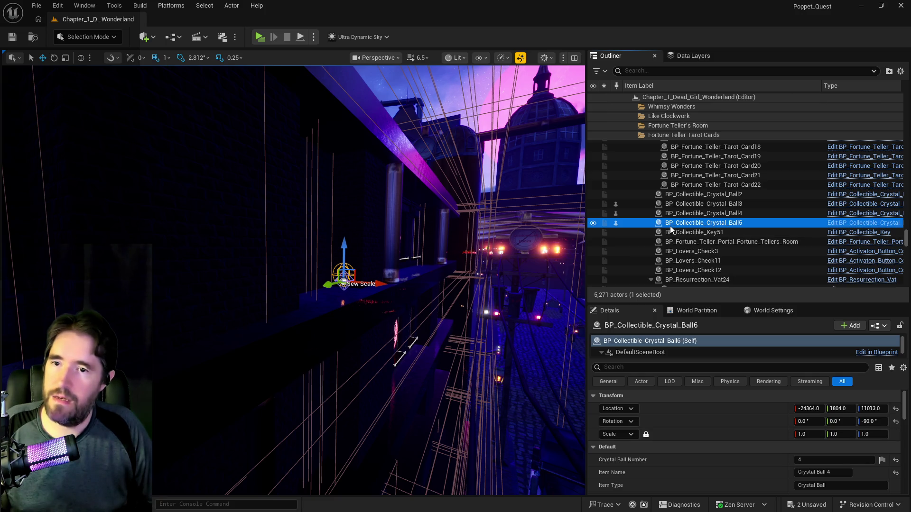
{"action": "double_click", "coordinate": [670, 226]}
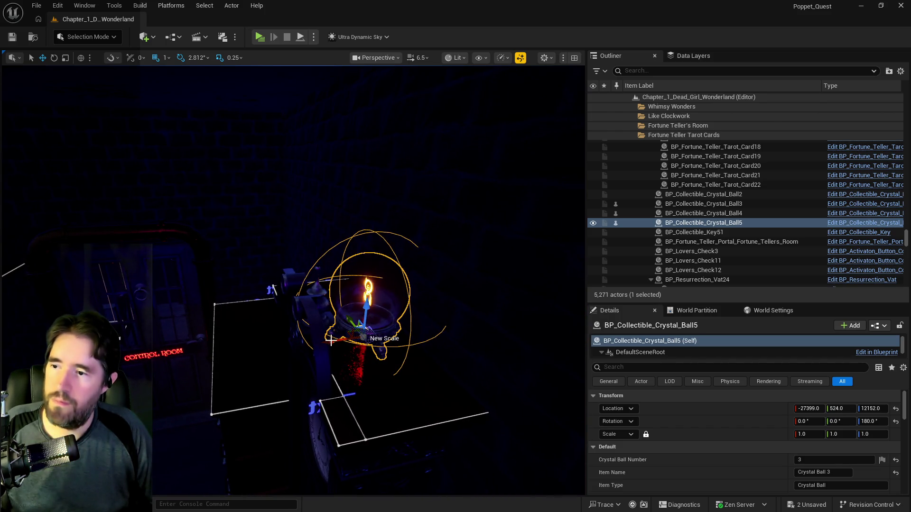
{"action": "right_click", "coordinate": [689, 222]}
{"action": "mouse_move", "coordinate": [716, 452]}
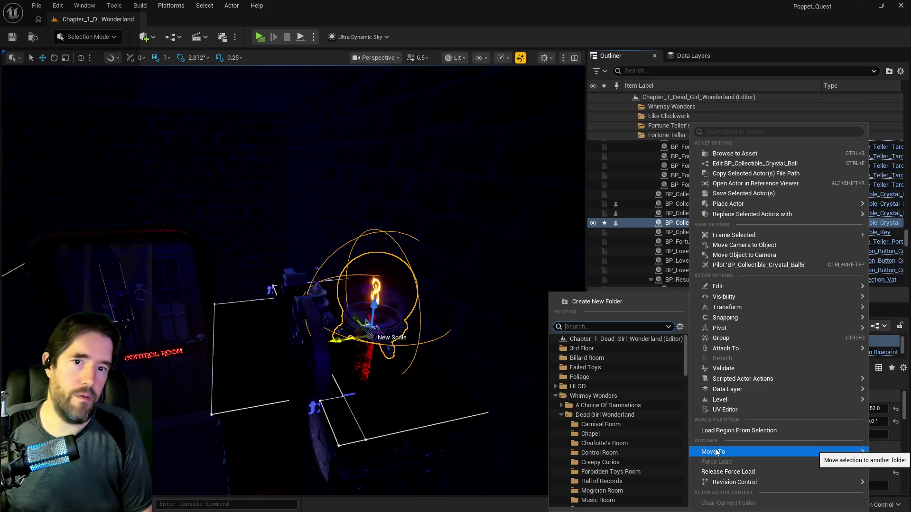
{"action": "type", "text": "hal"}
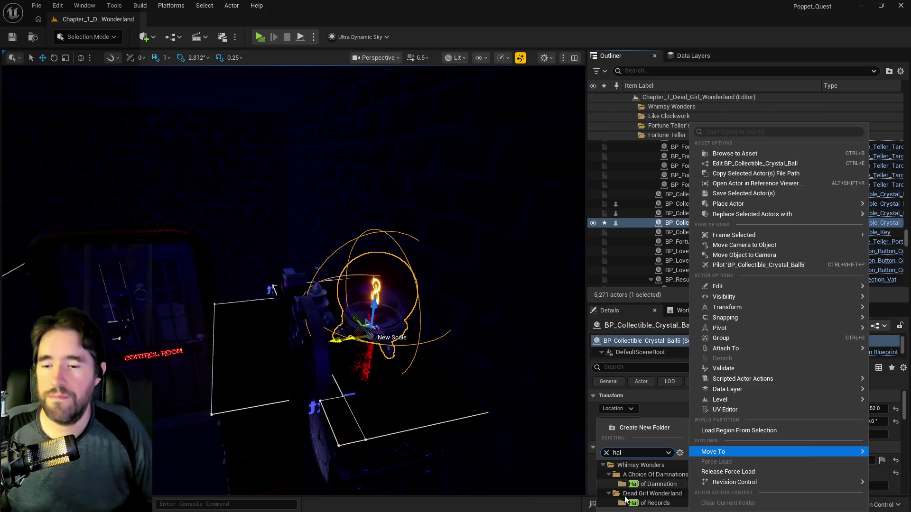
{"action": "left_click", "coordinate": [650, 503]}
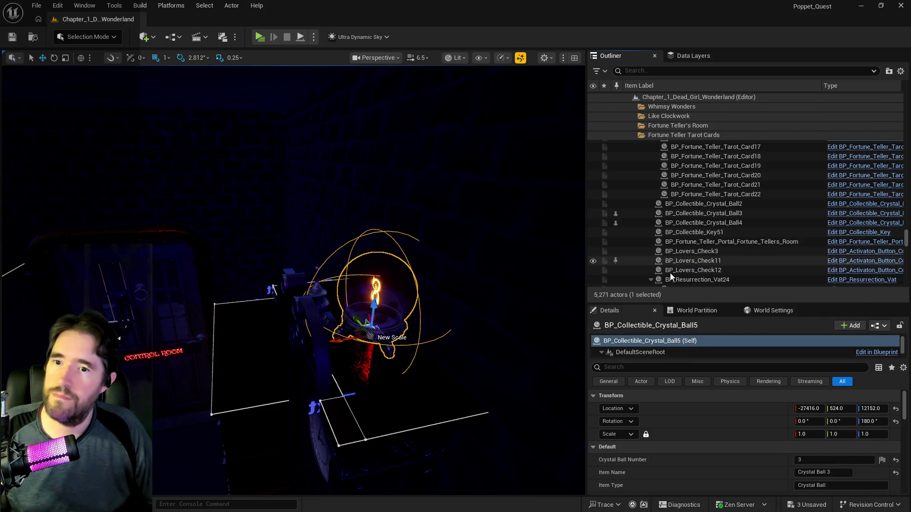
Move Crystal_Ball4 into the Toy Maze folder
{"action": "double_click", "coordinate": [698, 224]}
{"action": "left_click_drag", "start_coordinate": [462, 260], "coordinate": [550, 261]}
{"action": "key", "text": "f"}
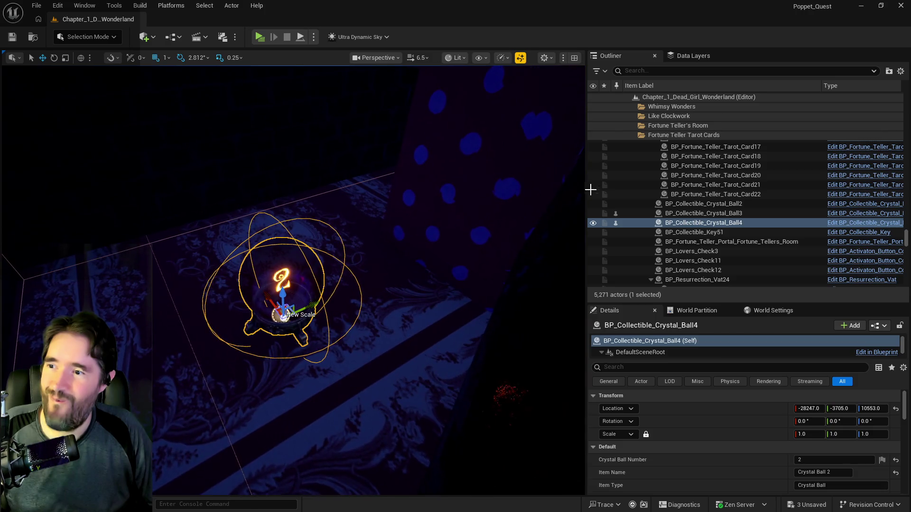
{"action": "right_click", "coordinate": [680, 222]}
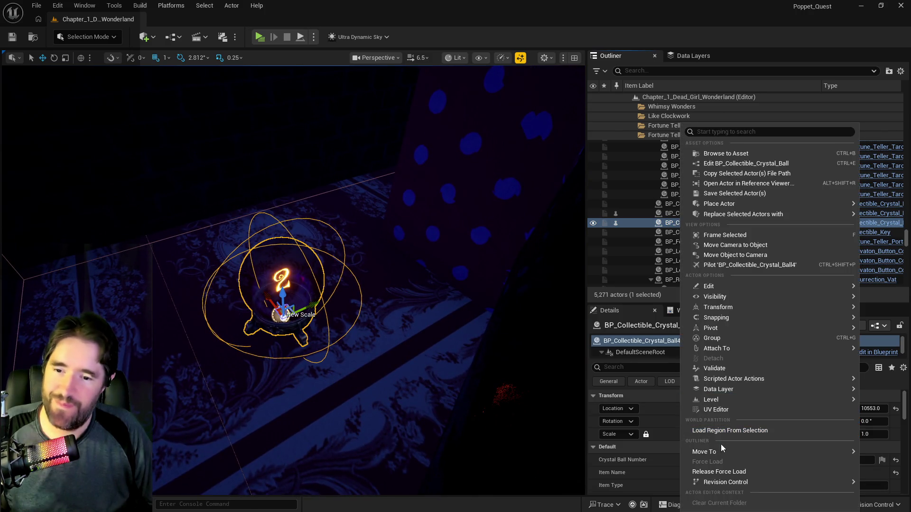
{"action": "type", "text": "toy"}
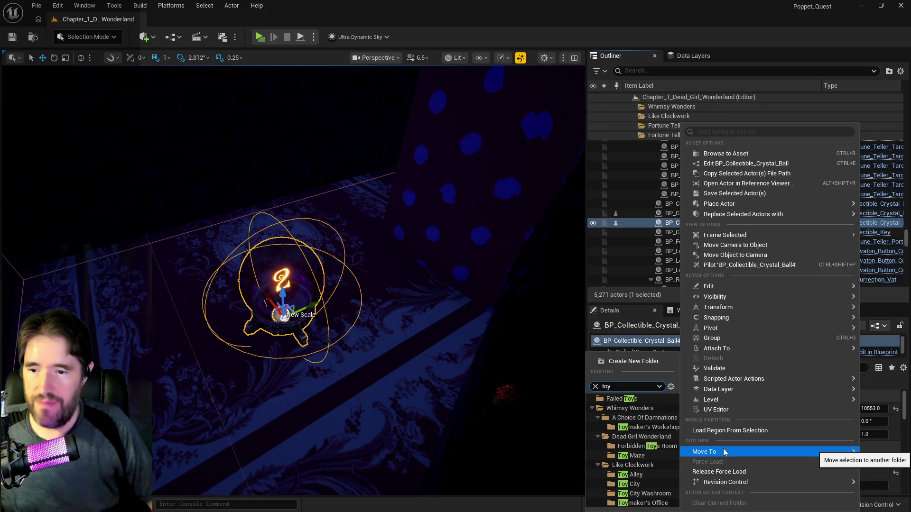
{"action": "left_click", "coordinate": [637, 456]}
Cut Crystal_Ball3 out of the level from beside the pipe
{"action": "double_click", "coordinate": [701, 225]}
{"action": "left_click_drag", "start_coordinate": [405, 285], "coordinate": [361, 259]}
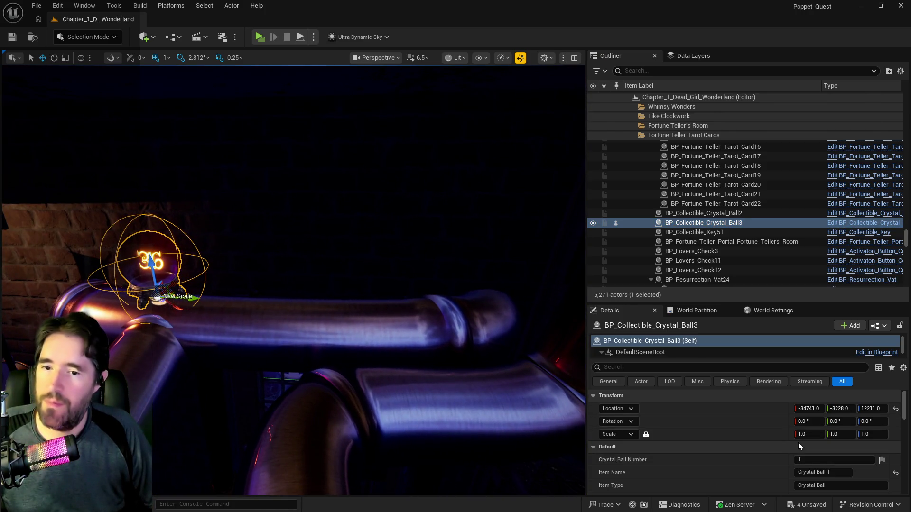
{"action": "right_click", "coordinate": [711, 223]}
{"action": "mouse_move", "coordinate": [742, 451]}
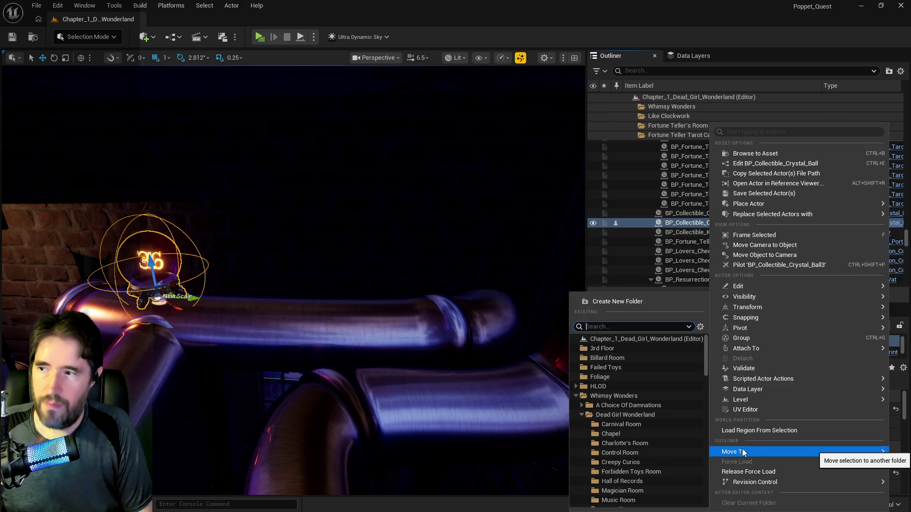
{"action": "key", "text": "Escape"}
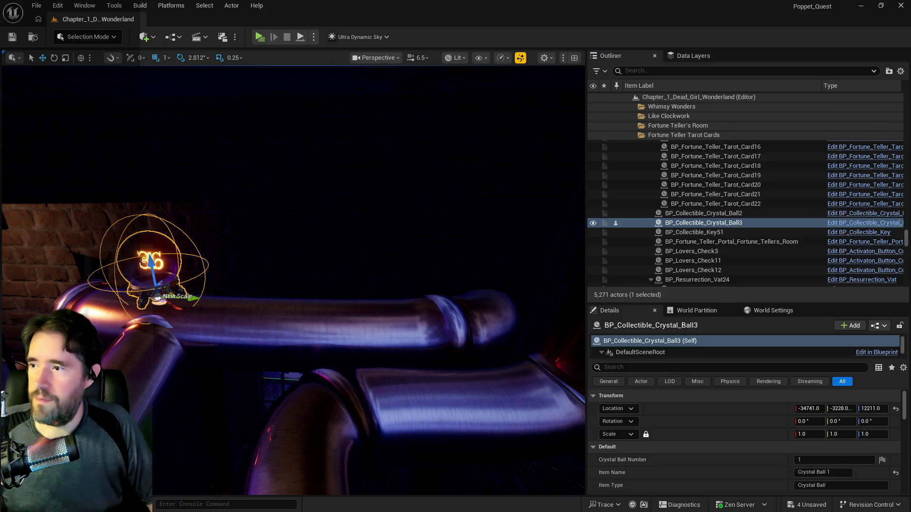
{"action": "key", "text": "Delete"}
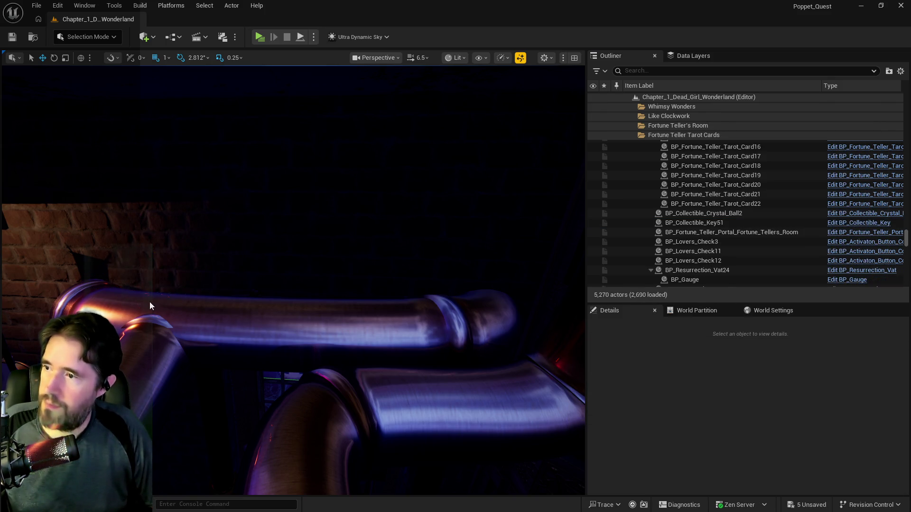
Paste Crystal_Ball3 onto the pipe and raise it slightly above it
{"action": "right_click", "coordinate": [149, 307]}
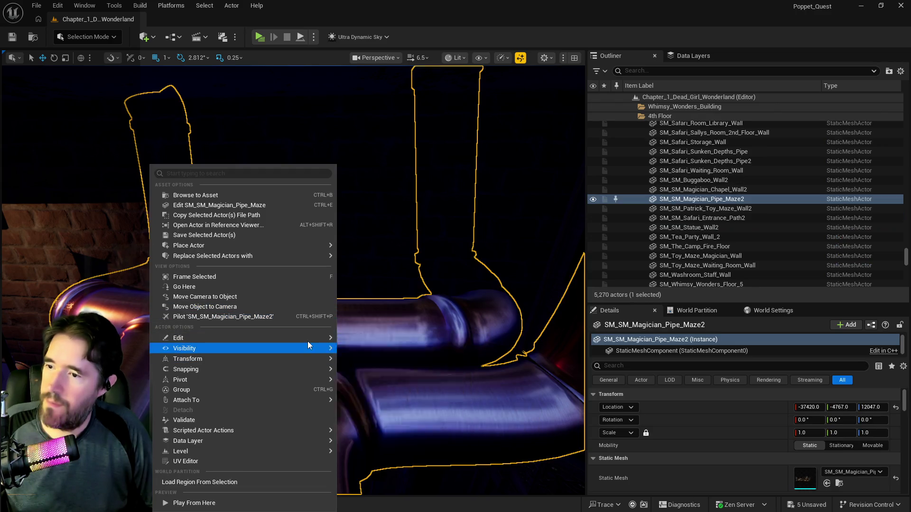
{"action": "mouse_move", "coordinate": [309, 338]}
{"action": "left_click", "coordinate": [384, 373]}
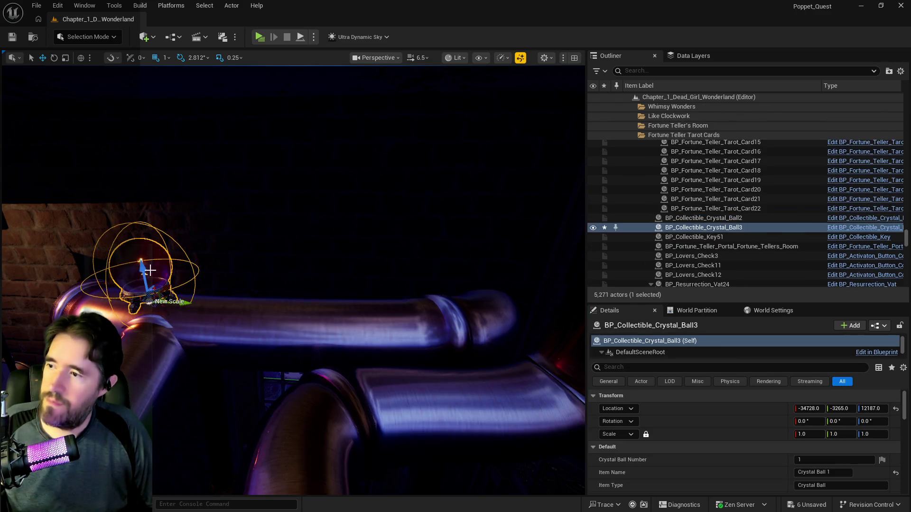
{"action": "mouse_move", "coordinate": [144, 270]}
{"action": "left_mouse_down"}
{"action": "mouse_move", "coordinate": [143, 259]}
{"action": "mouse_move", "coordinate": [398, 271]}
{"action": "left_mouse_up"}
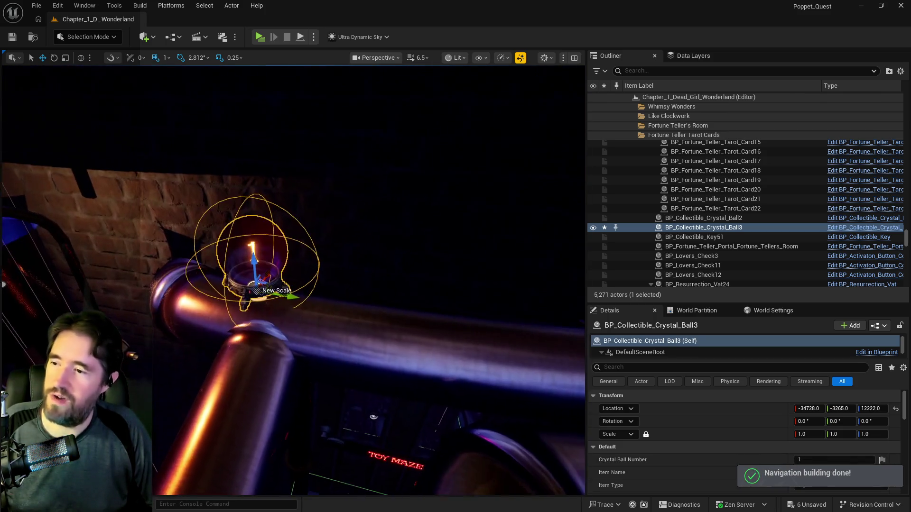
Move Crystal_Ball3 into the Magician Room folder
{"action": "right_click", "coordinate": [669, 230]}
{"action": "mouse_move", "coordinate": [696, 452]}
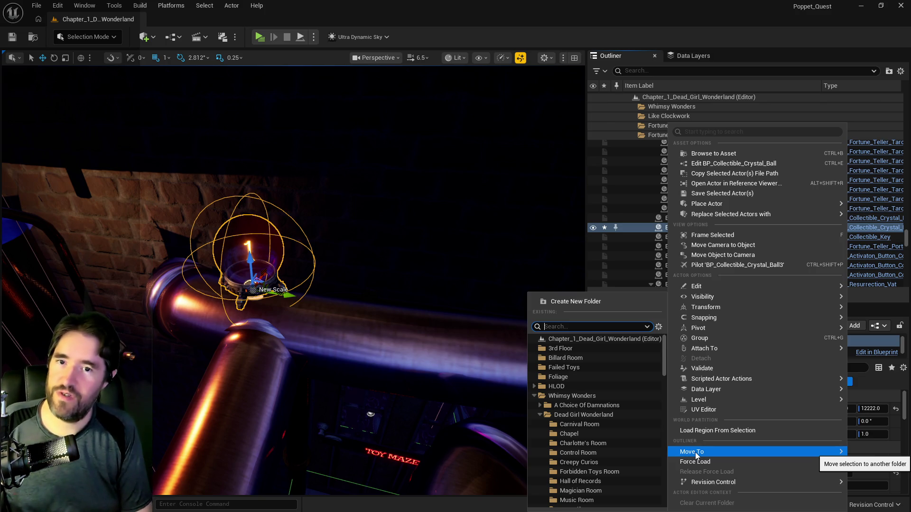
{"action": "type", "text": "mag"}
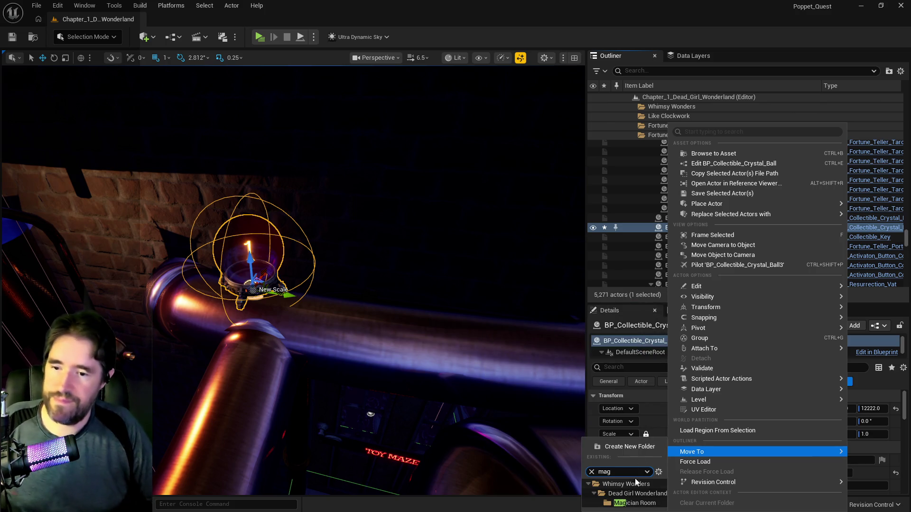
{"action": "left_click", "coordinate": [634, 503]}
Fly to Crystal_Ball2 and select crystal balls 19 and 20 on the numbered cabinet
{"action": "double_click", "coordinate": [694, 227]}
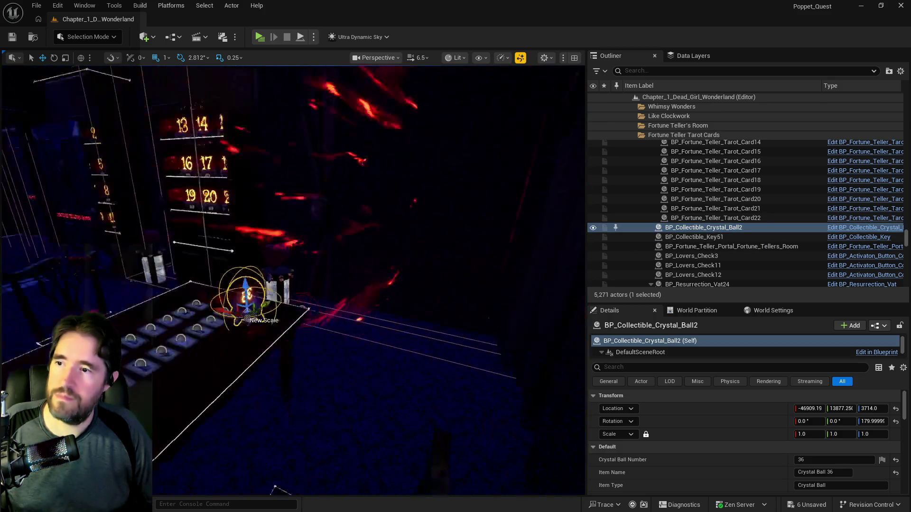
{"action": "scroll", "coordinate": [332, 284], "scroll_direction": "up", "scroll_amount": 10}
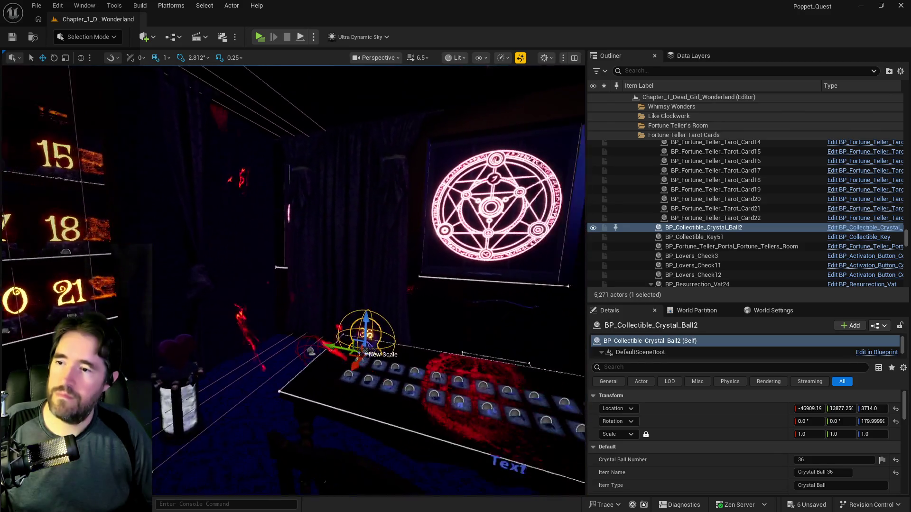
{"action": "scroll", "coordinate": [332, 285], "scroll_direction": "down", "scroll_amount": 10}
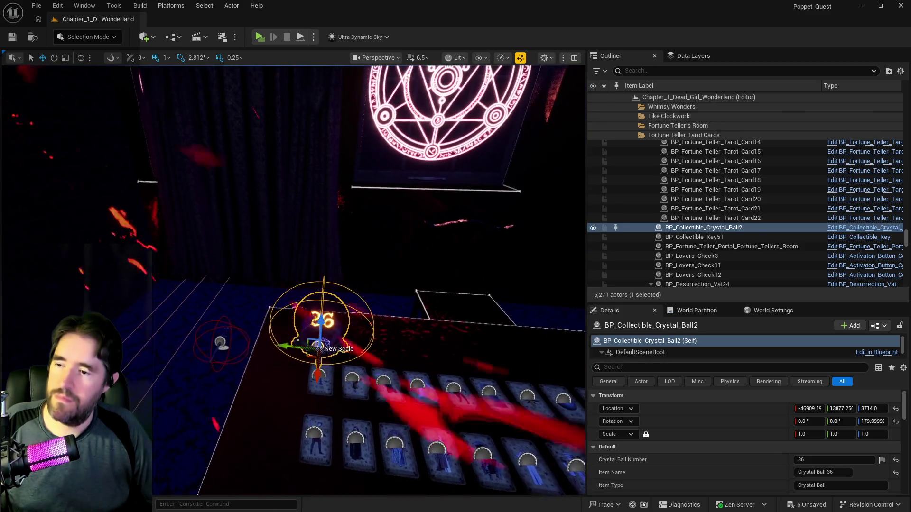
{"action": "left_click_drag", "start_coordinate": [522, 266], "coordinate": [448, 266]}
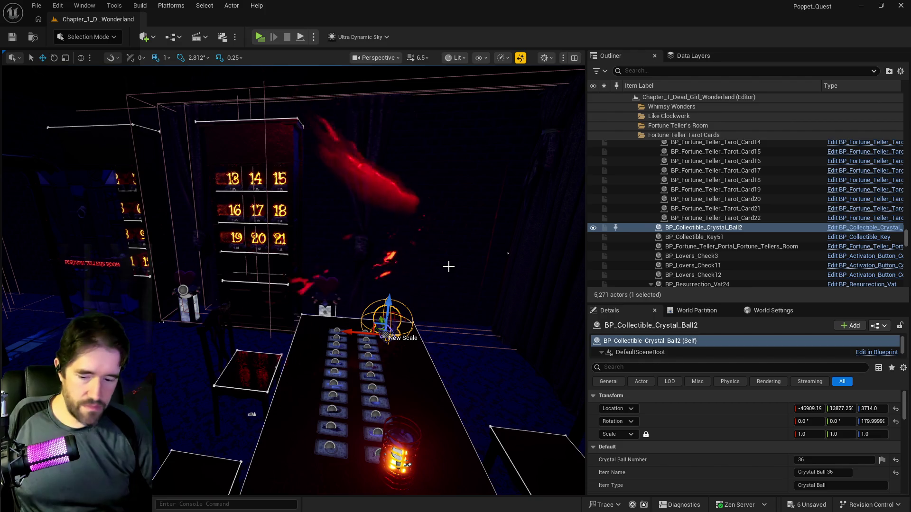
{"action": "left_click_drag", "start_coordinate": [418, 244], "coordinate": [368, 266]}
{"action": "mouse_move", "coordinate": [458, 298]}
{"action": "left_mouse_down"}
{"action": "mouse_move", "coordinate": [429, 290]}
{"action": "mouse_move", "coordinate": [458, 298]}
{"action": "left_mouse_up"}
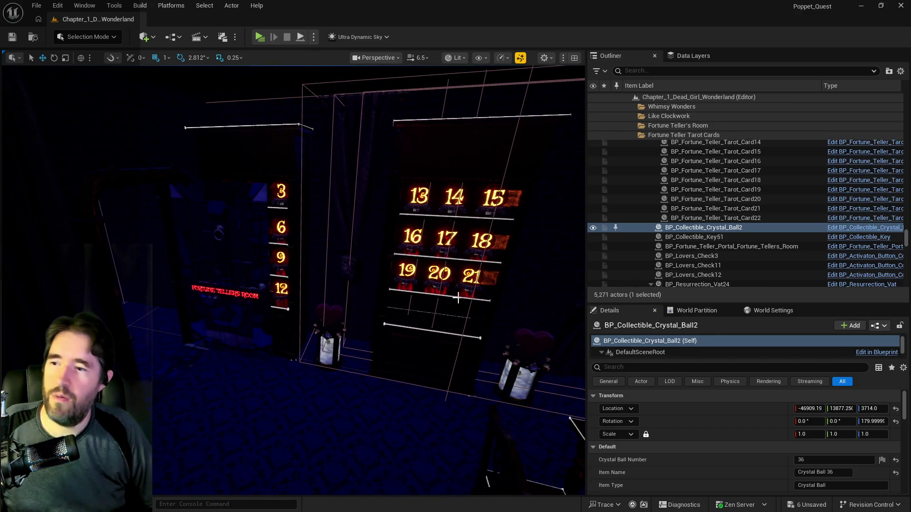
{"action": "left_click", "coordinate": [405, 269]}
{"action": "left_click_drag", "start_coordinate": [404, 269], "coordinate": [327, 260]}
{"action": "left_click", "coordinate": [356, 249], "text": "ctrl"}
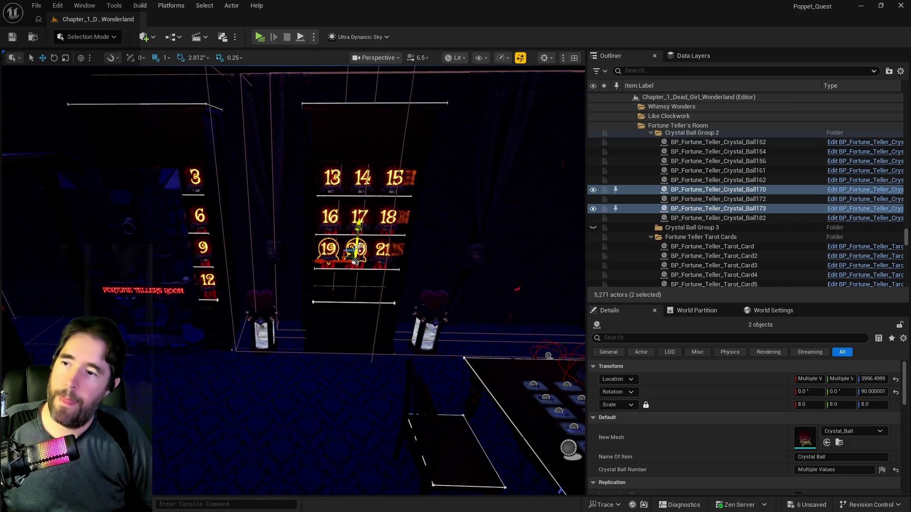
Duplicate balls 19, 20 and 21 down onto the cabinet's lower shelf, then select the copied 19
{"action": "left_click", "coordinate": [382, 249], "text": "ctrl"}
{"action": "key", "text": "f"}
{"action": "left_click_drag", "start_coordinate": [375, 215], "coordinate": [395, 279]}
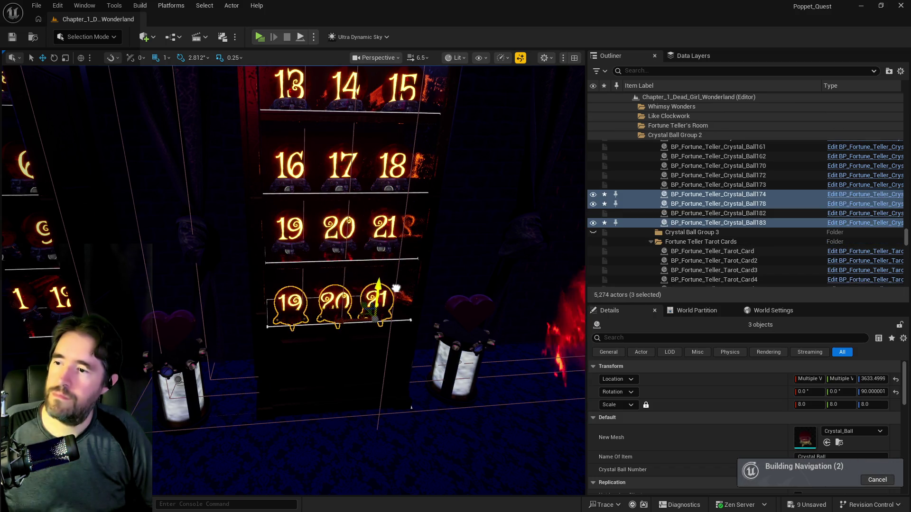
{"action": "key", "text": "f"}
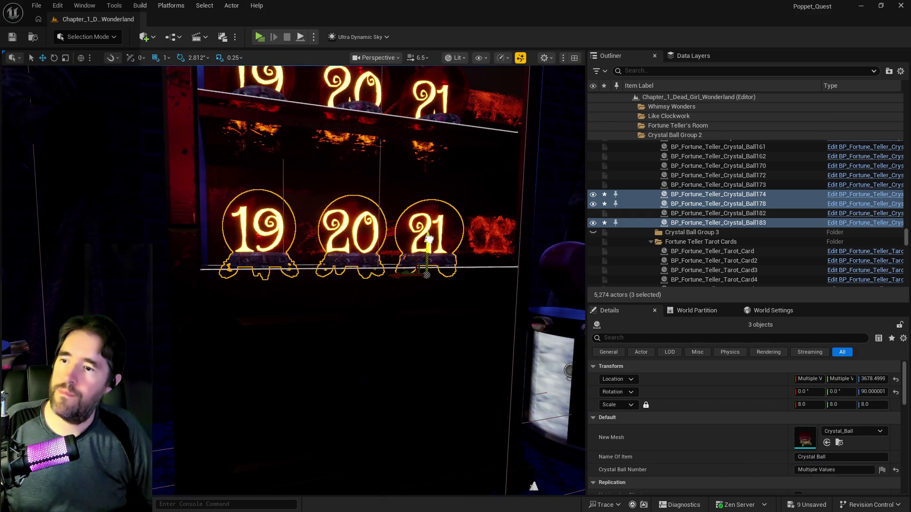
{"action": "left_click_drag", "start_coordinate": [429, 239], "coordinate": [428, 233]}
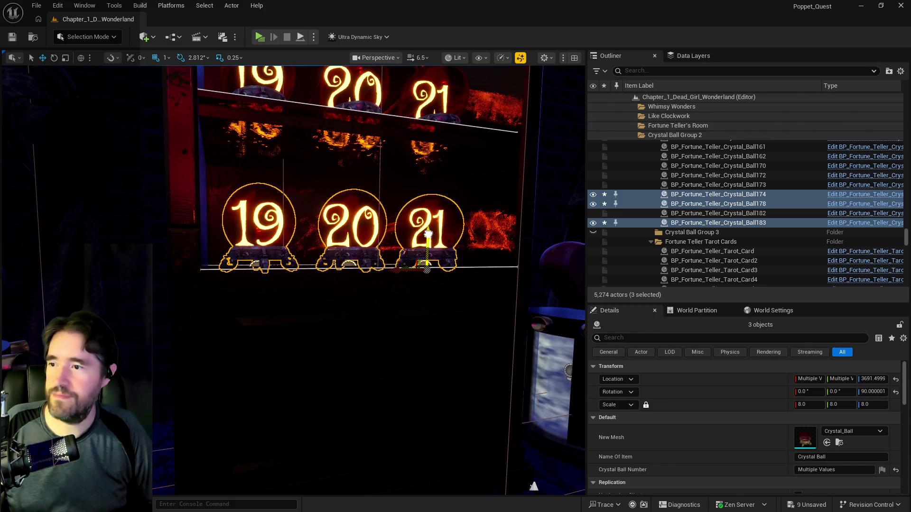
{"action": "left_click", "coordinate": [275, 231]}
{"action": "scroll", "coordinate": [797, 455], "scroll_direction": "down", "scroll_amount": 2}
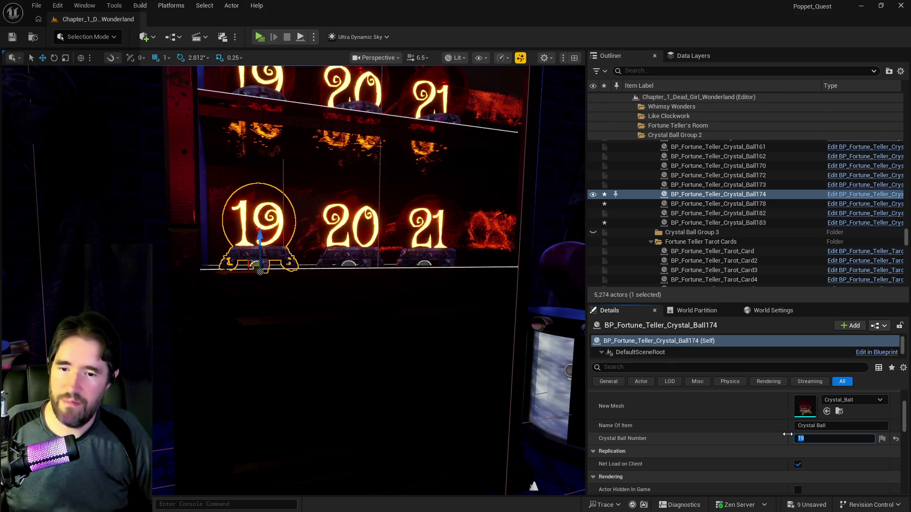
Renumber the lower-shelf copies of balls 19 and 21 to 22 and 24
{"action": "type", "text": "22"}
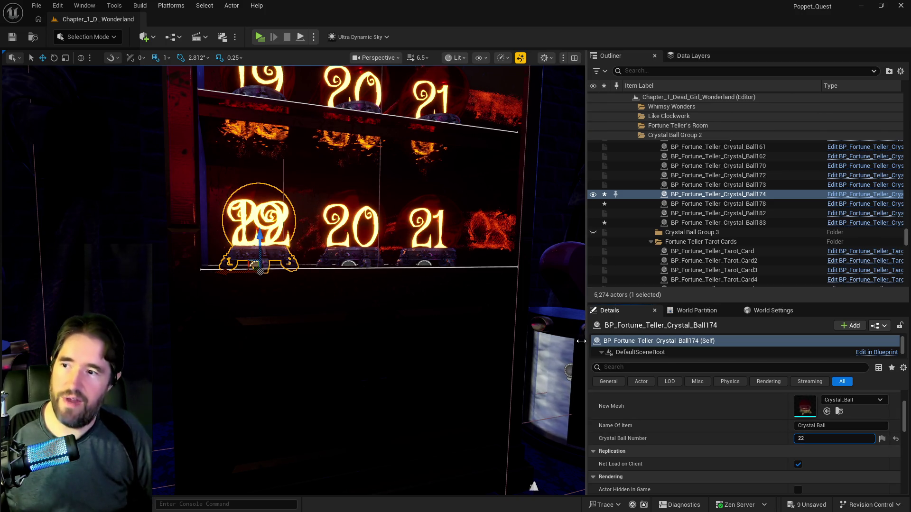
{"action": "left_click", "coordinate": [374, 239]}
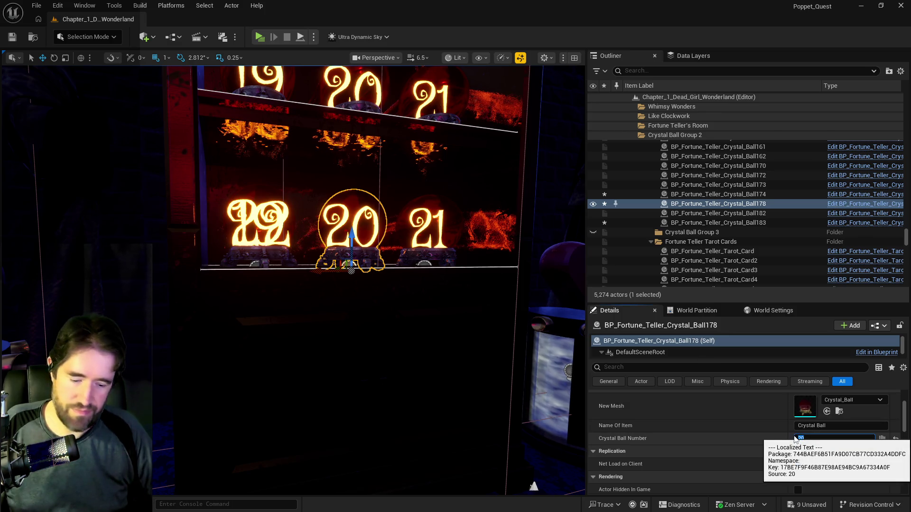
{"action": "left_click", "coordinate": [433, 255]}
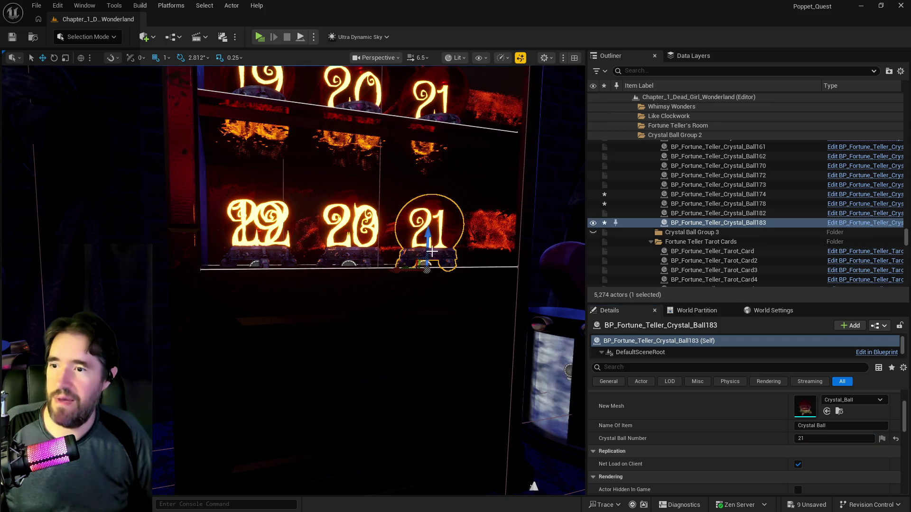
{"action": "left_click", "coordinate": [807, 439]}
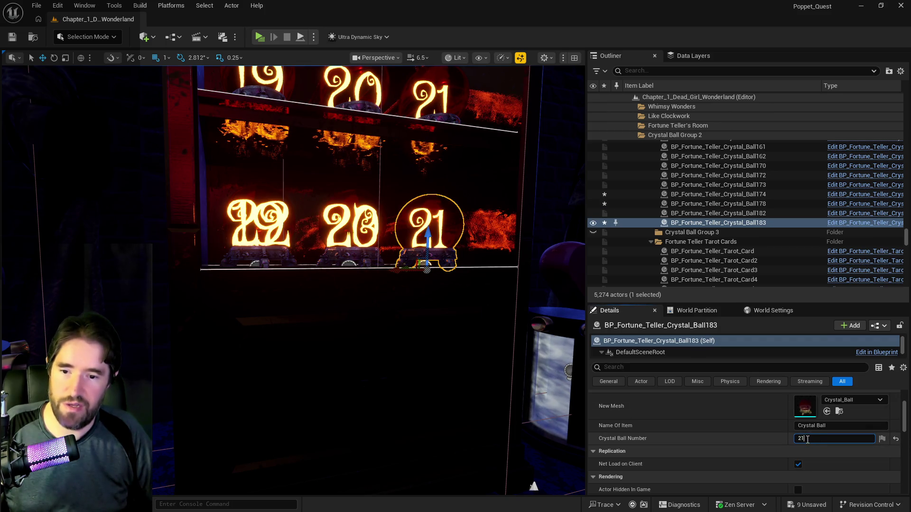
{"action": "key", "text": "BackSpace"}
{"action": "type", "text": "4"}
{"action": "key", "text": "Return"}
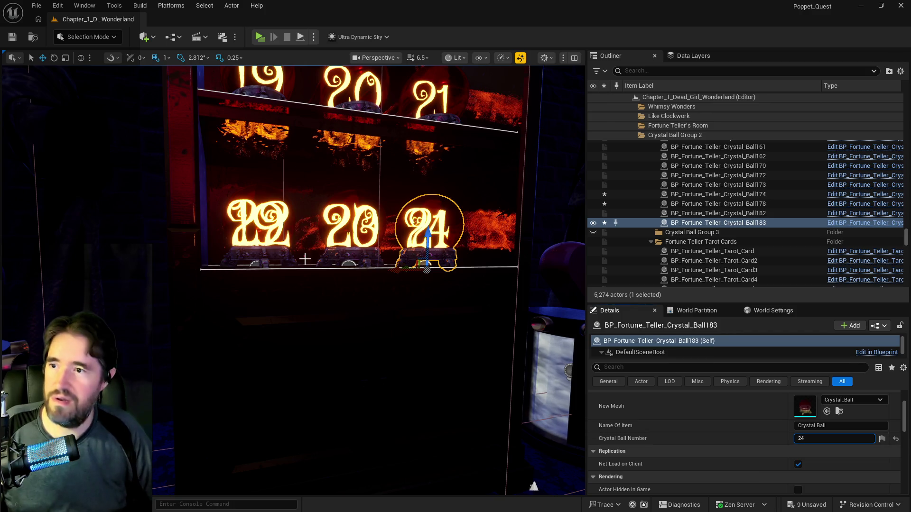
Save all unsaved level changes and select the shelf balls plus the Fortune Teller portal
{"action": "left_click", "coordinate": [335, 219], "text": "ctrl"}
{"action": "left_click", "coordinate": [286, 232], "text": "ctrl"}
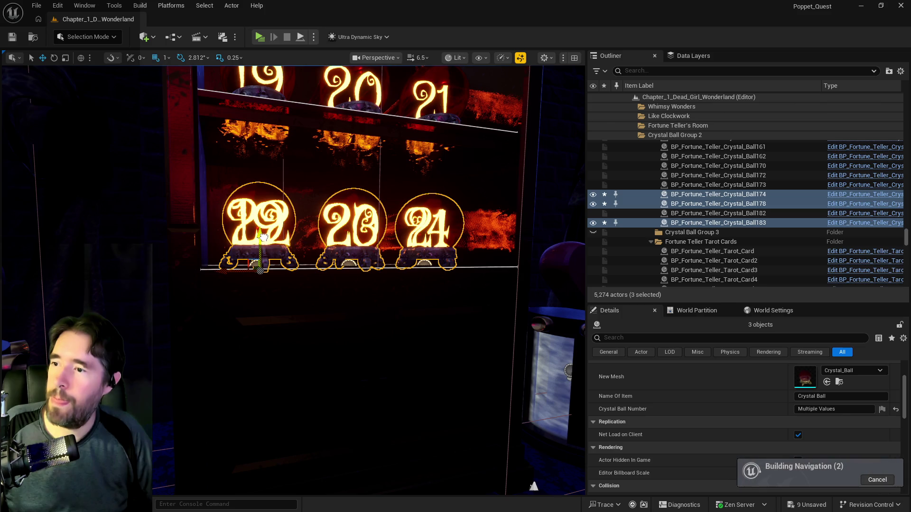
{"action": "scroll", "coordinate": [264, 236], "scroll_direction": "down", "scroll_amount": 5}
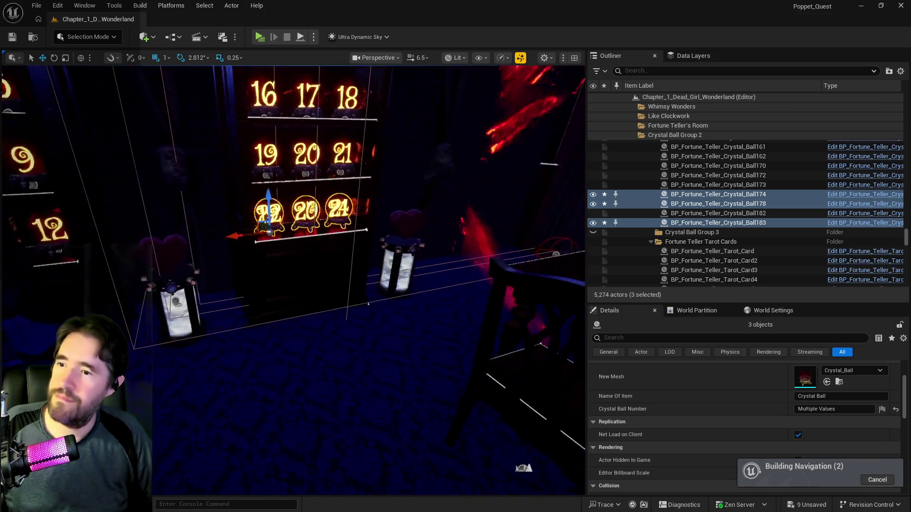
{"action": "mouse_move", "coordinate": [292, 280]}
{"action": "left_mouse_down"}
{"action": "mouse_move", "coordinate": [292, 304]}
{"action": "mouse_move", "coordinate": [340, 304]}
{"action": "mouse_move", "coordinate": [342, 313]}
{"action": "mouse_move", "coordinate": [342, 284]}
{"action": "mouse_move", "coordinate": [314, 296]}
{"action": "mouse_move", "coordinate": [323, 285]}
{"action": "mouse_move", "coordinate": [266, 285]}
{"action": "mouse_move", "coordinate": [266, 304]}
{"action": "mouse_move", "coordinate": [275, 285]}
{"action": "left_mouse_up"}
{"action": "key", "text": "ctrl+s"}
{"action": "left_click", "coordinate": [332, 285]}
{"action": "mouse_move", "coordinate": [326, 252]}
{"action": "left_mouse_down"}
{"action": "mouse_move", "coordinate": [319, 252]}
{"action": "mouse_move", "coordinate": [326, 251]}
{"action": "left_mouse_up"}
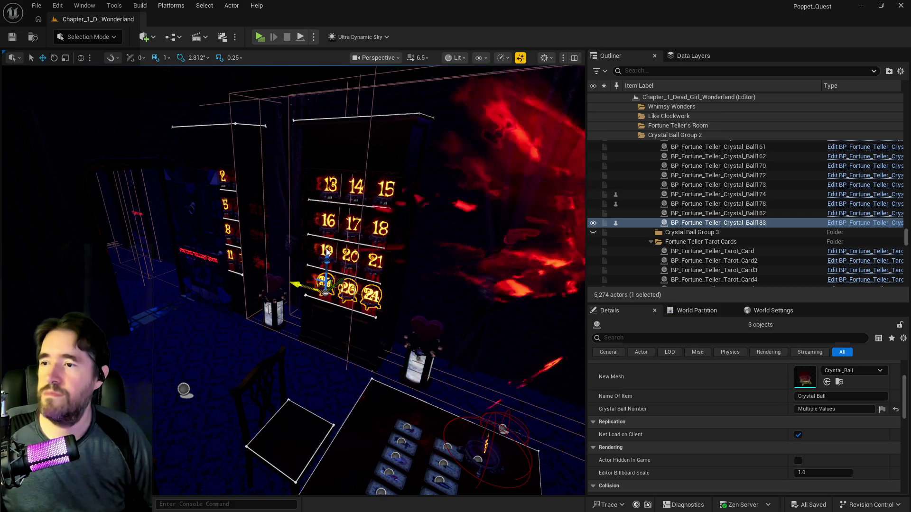
{"action": "left_click", "coordinate": [326, 251], "text": "ctrl"}
Select crystal balls 13–24 together with the bookshelf holding them
{"action": "key", "text": "f"}
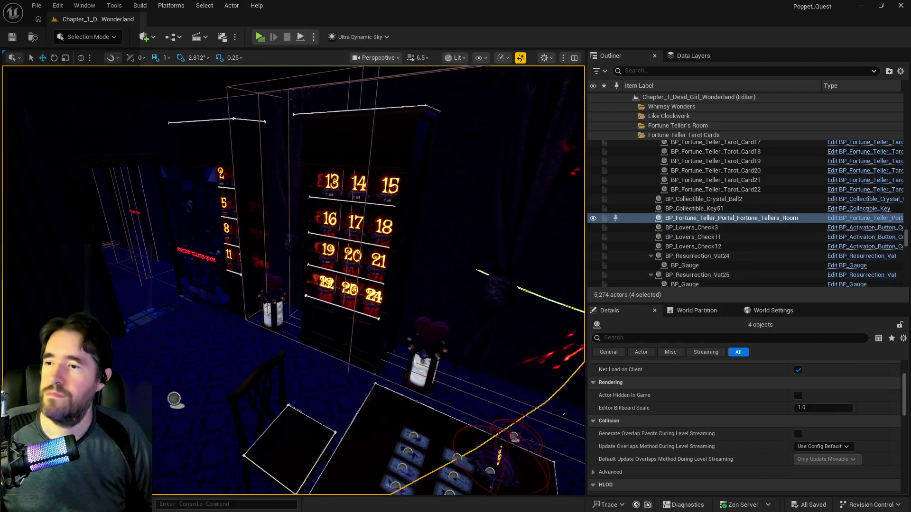
{"action": "left_click", "coordinate": [381, 321]}
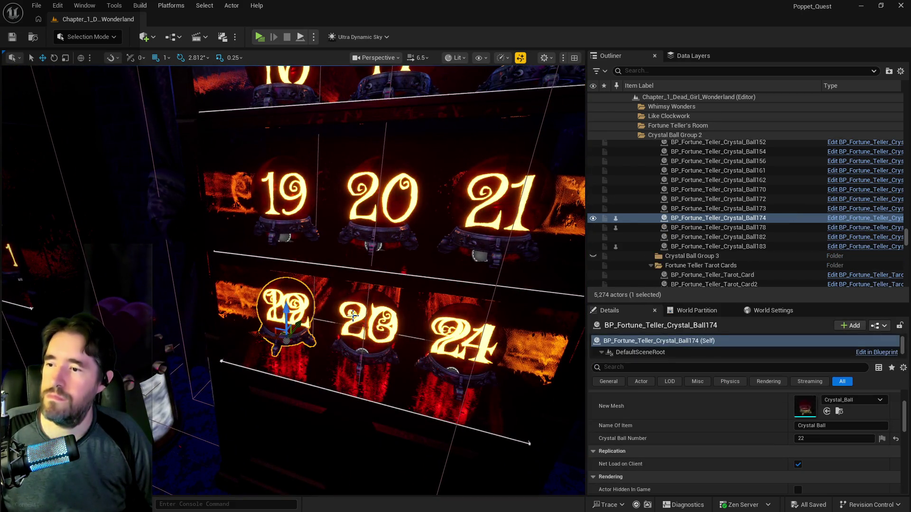
{"action": "left_click", "coordinate": [298, 319], "text": "ctrl"}
{"action": "left_click", "coordinate": [463, 340], "text": "ctrl"}
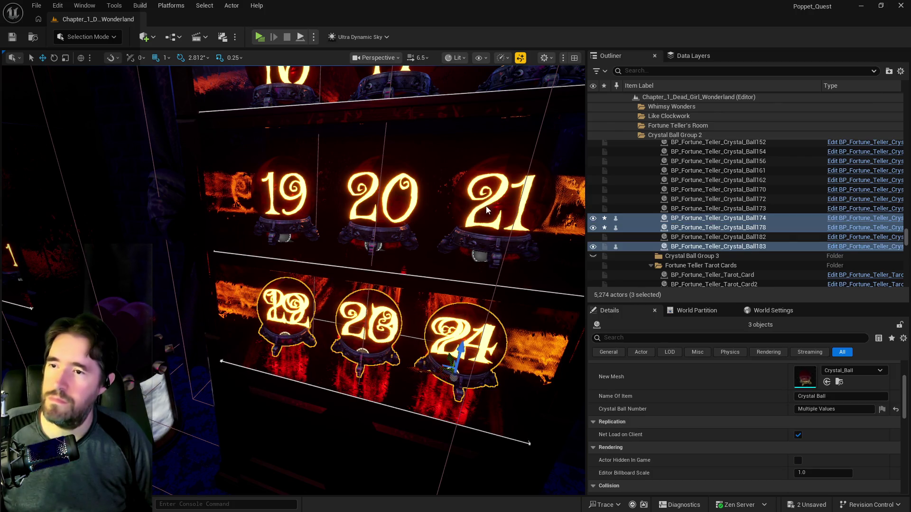
{"action": "left_click", "coordinate": [501, 204], "text": "ctrl"}
{"action": "left_click", "coordinate": [382, 199], "text": "ctrl"}
{"action": "left_click", "coordinate": [283, 195], "text": "ctrl"}
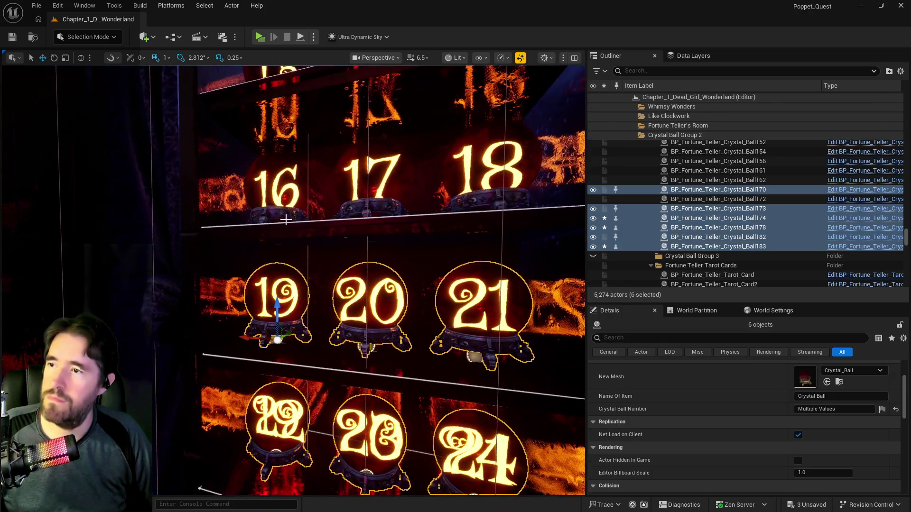
{"action": "left_click", "coordinate": [285, 200], "text": "ctrl"}
{"action": "left_click", "coordinate": [354, 198], "text": "ctrl"}
{"action": "left_click", "coordinate": [484, 185], "text": "ctrl"}
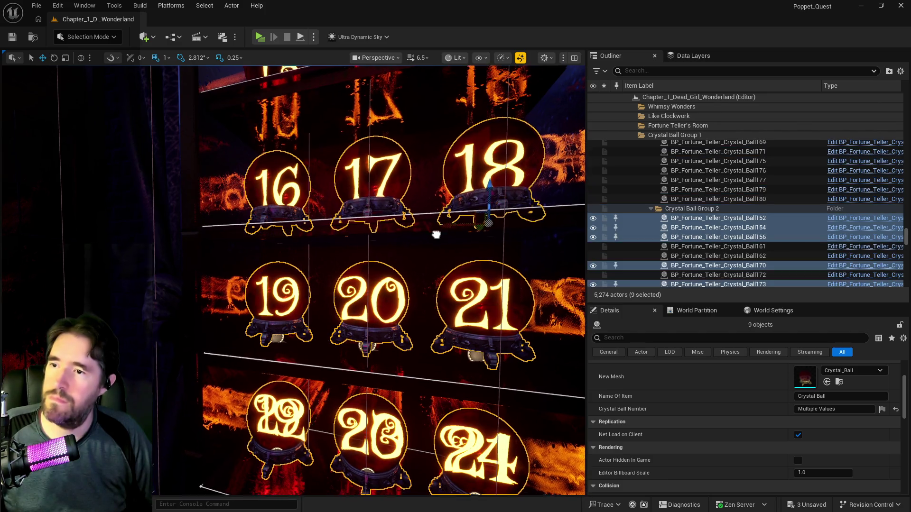
{"action": "left_click", "coordinate": [422, 162], "text": "ctrl"}
{"action": "left_click", "coordinate": [328, 173], "text": "ctrl"}
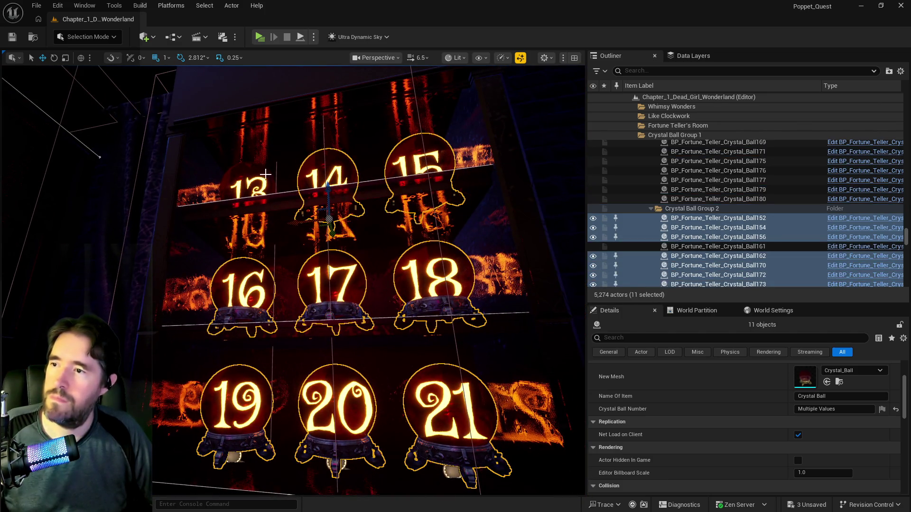
{"action": "left_click", "coordinate": [247, 171], "text": "ctrl"}
{"action": "left_click", "coordinate": [253, 118], "text": "ctrl"}
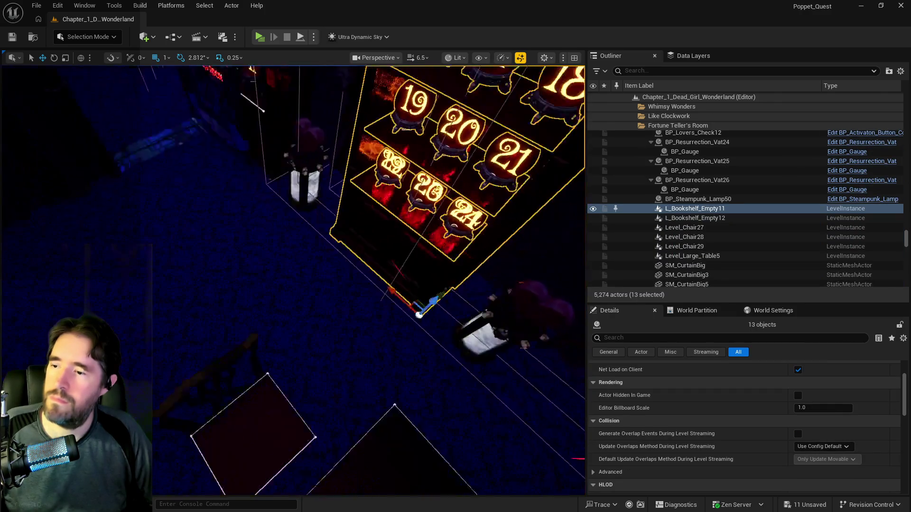
Duplicate the bookshelf and its balls, offsetting the copy to the left of the original
{"action": "scroll", "coordinate": [360, 177], "scroll_direction": "up", "scroll_amount": 3}
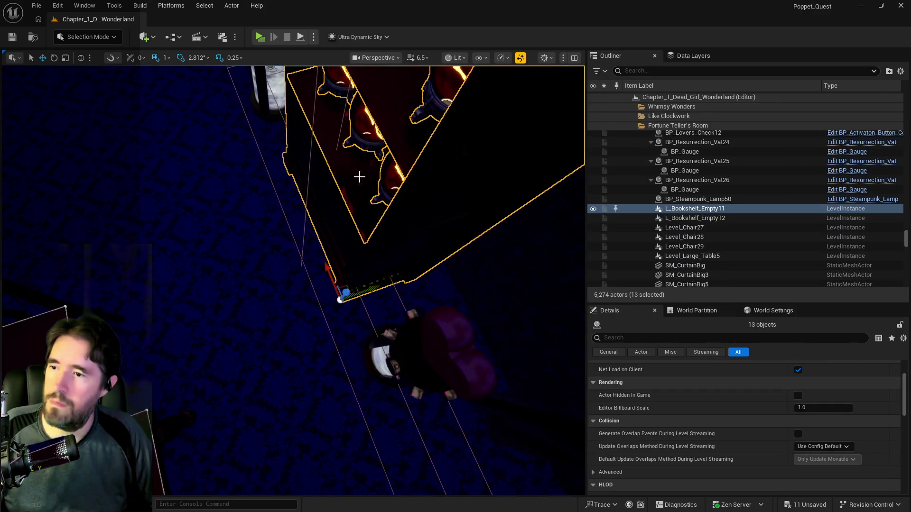
{"action": "left_click_drag", "start_coordinate": [376, 289], "coordinate": [205, 330]}
{"action": "scroll", "coordinate": [205, 329], "scroll_direction": "up", "scroll_amount": 5}
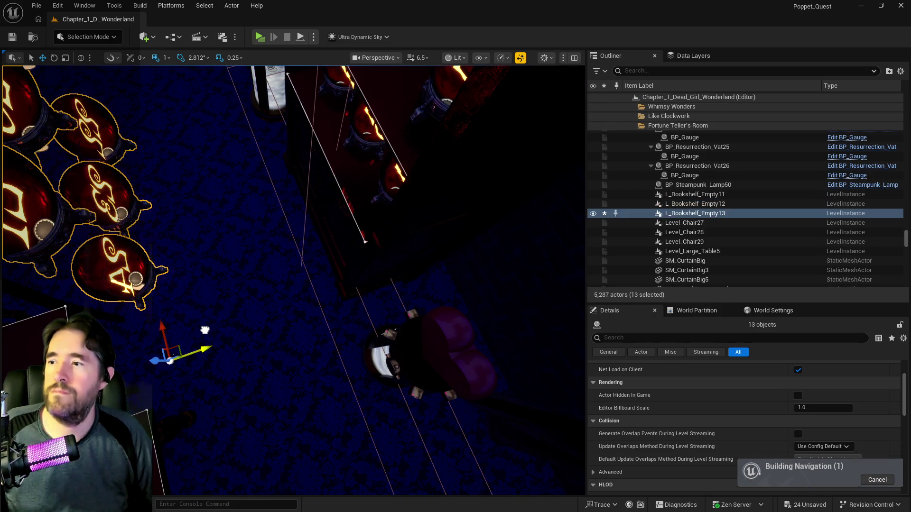
{"action": "scroll", "coordinate": [368, 280], "scroll_direction": "down", "scroll_amount": 5}
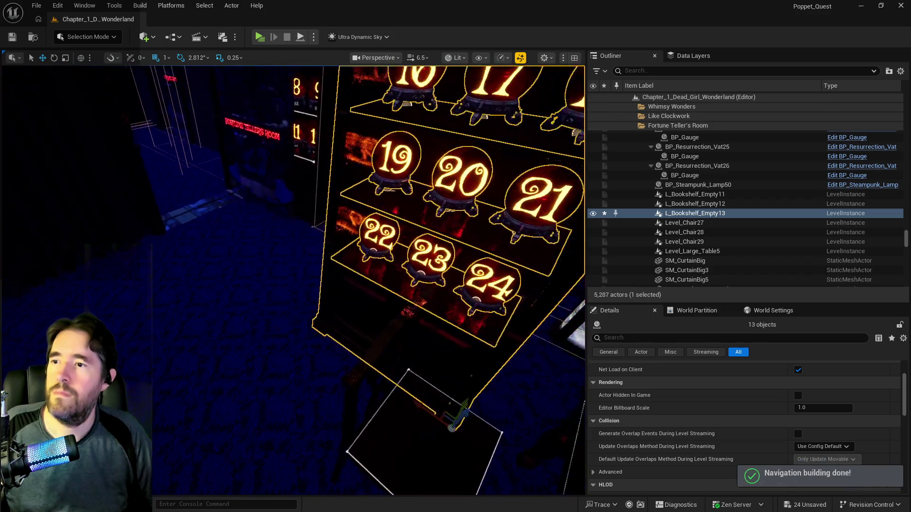
{"action": "scroll", "coordinate": [470, 283], "scroll_direction": "down", "scroll_amount": 3}
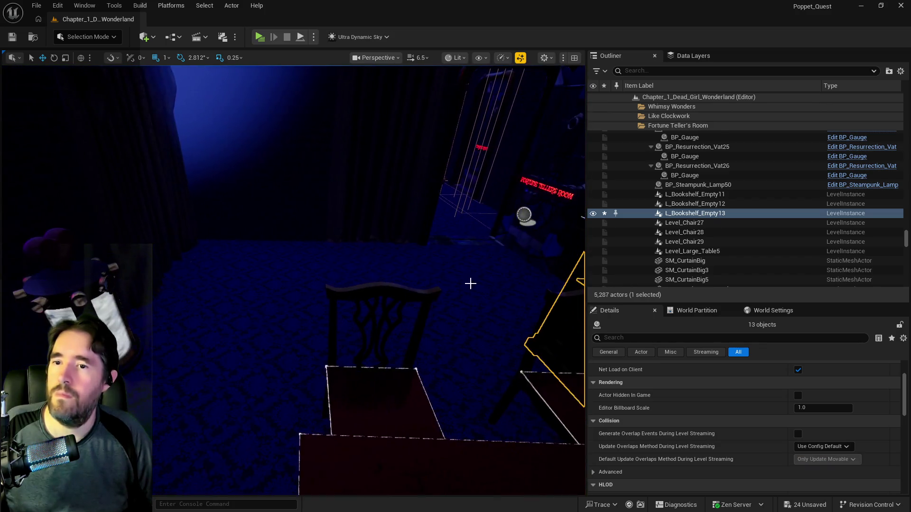
{"action": "left_click_drag", "start_coordinate": [443, 297], "coordinate": [580, 277]}
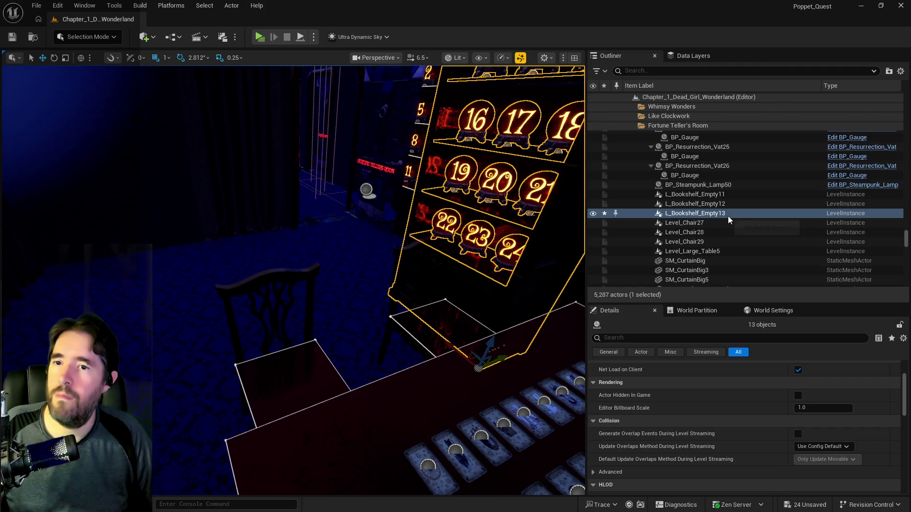
{"action": "scroll", "coordinate": [729, 217], "scroll_direction": "up", "scroll_amount": 10}
{"action": "scroll", "coordinate": [727, 215], "scroll_direction": "up", "scroll_amount": 10}
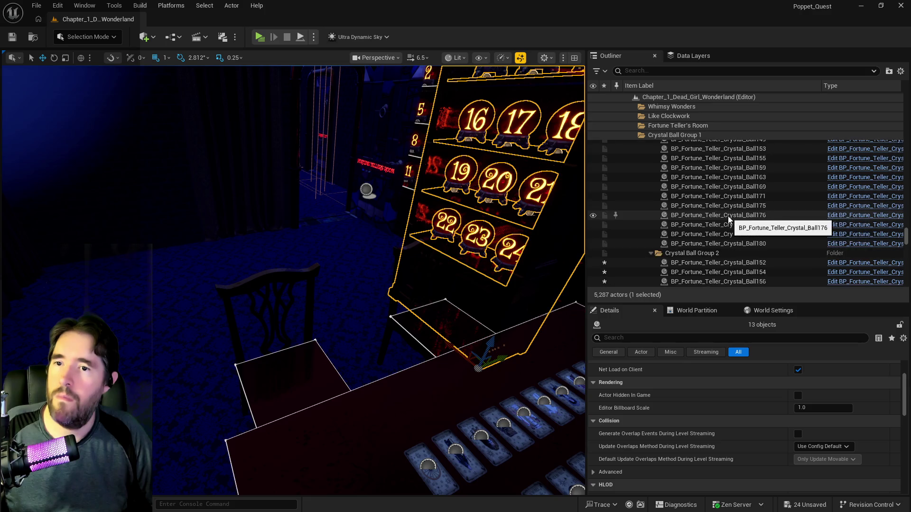
{"action": "scroll", "coordinate": [729, 220], "scroll_direction": "up", "scroll_amount": 2}
{"action": "scroll", "coordinate": [728, 216], "scroll_direction": "up", "scroll_amount": 3}
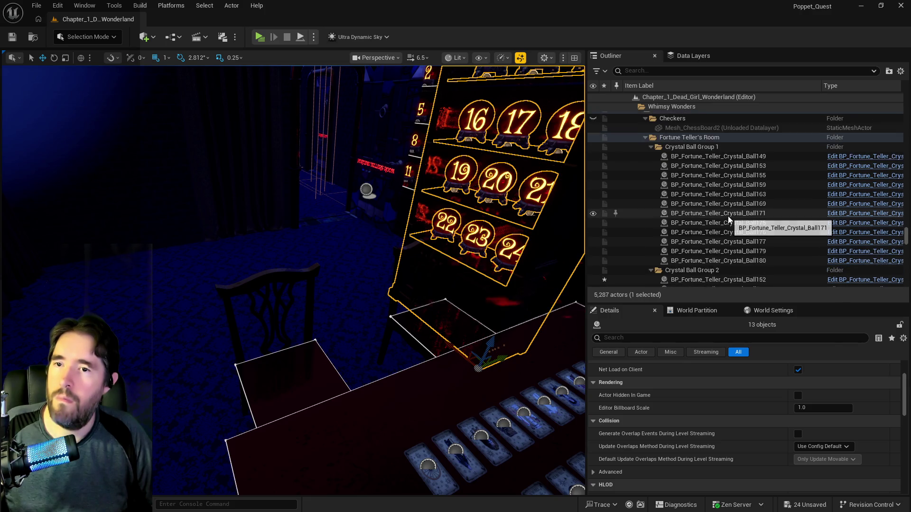
{"action": "scroll", "coordinate": [728, 216], "scroll_direction": "up", "scroll_amount": 3}
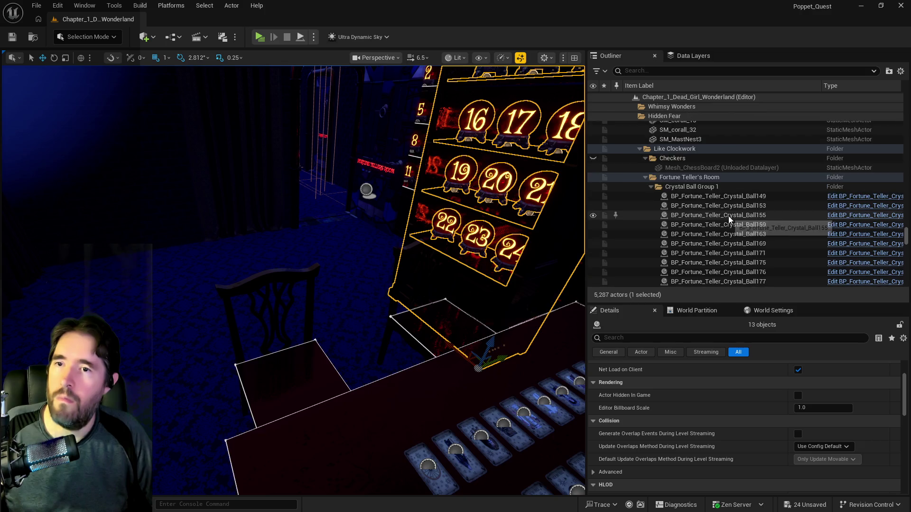
{"action": "scroll", "coordinate": [696, 193], "scroll_direction": "down", "scroll_amount": 4}
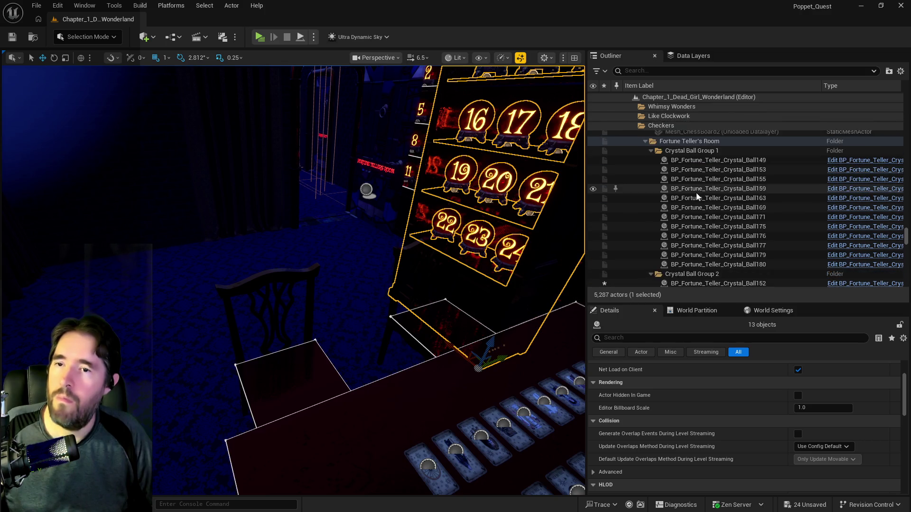
Put the 13 selected objects, the bookshelf and its twelve crystal balls, into a new folder named Crystal Ball Group 3
{"action": "right_click", "coordinate": [690, 143]}
{"action": "mouse_move", "coordinate": [694, 197]}
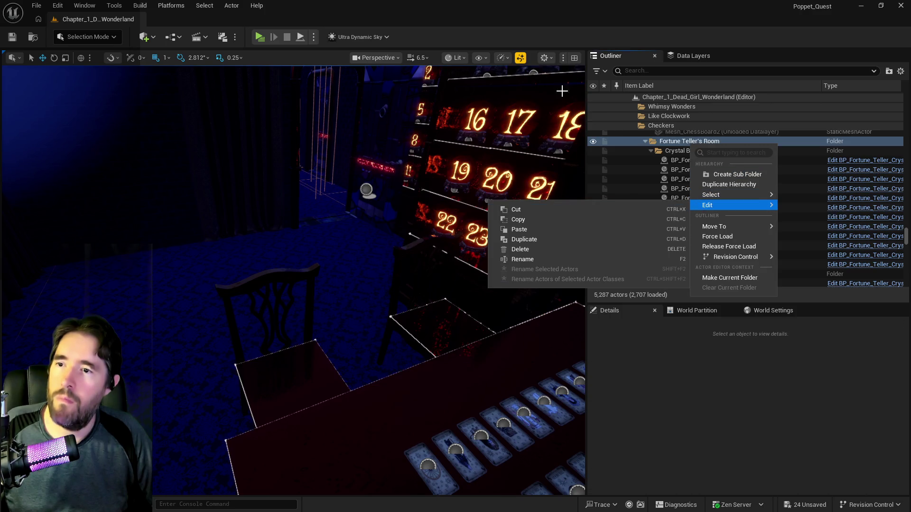
{"action": "key", "text": "Escape"}
{"action": "key", "text": "ctrl+z"}
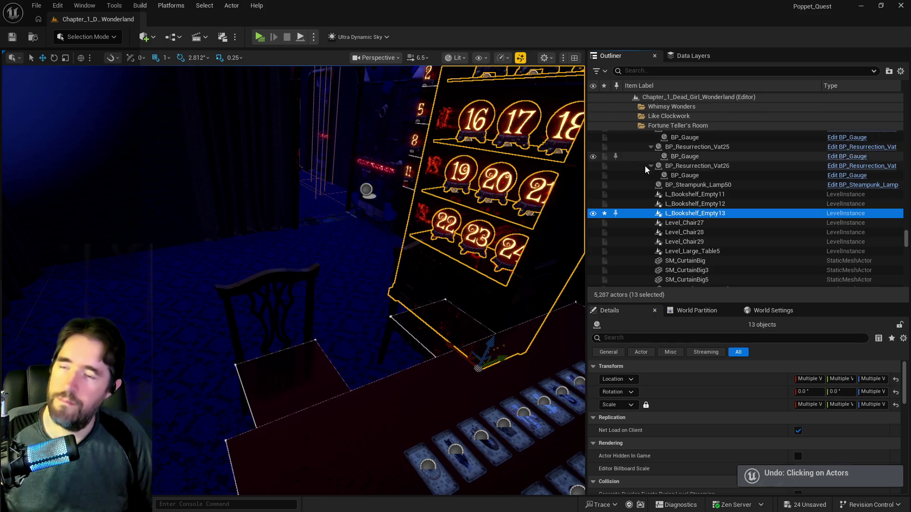
{"action": "right_click", "coordinate": [690, 214]}
{"action": "mouse_move", "coordinate": [716, 350]}
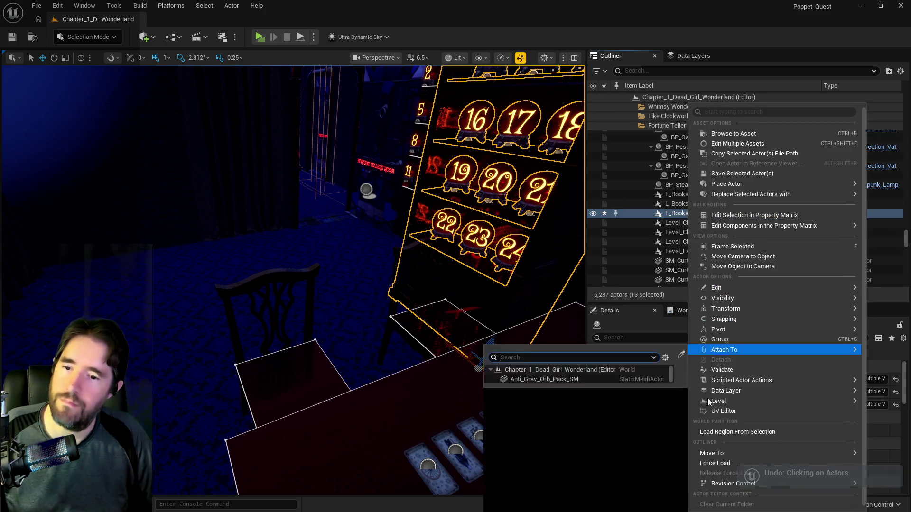
{"action": "mouse_move", "coordinate": [707, 453]}
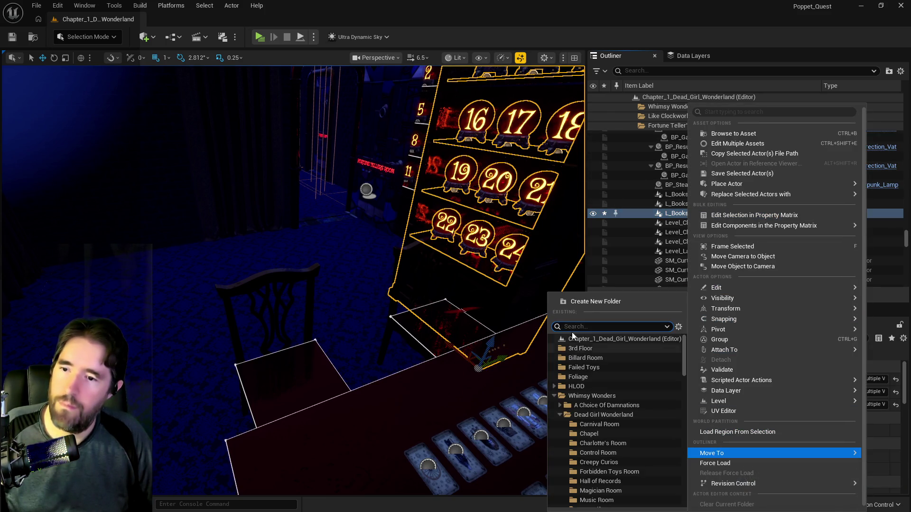
{"action": "left_click", "coordinate": [588, 303]}
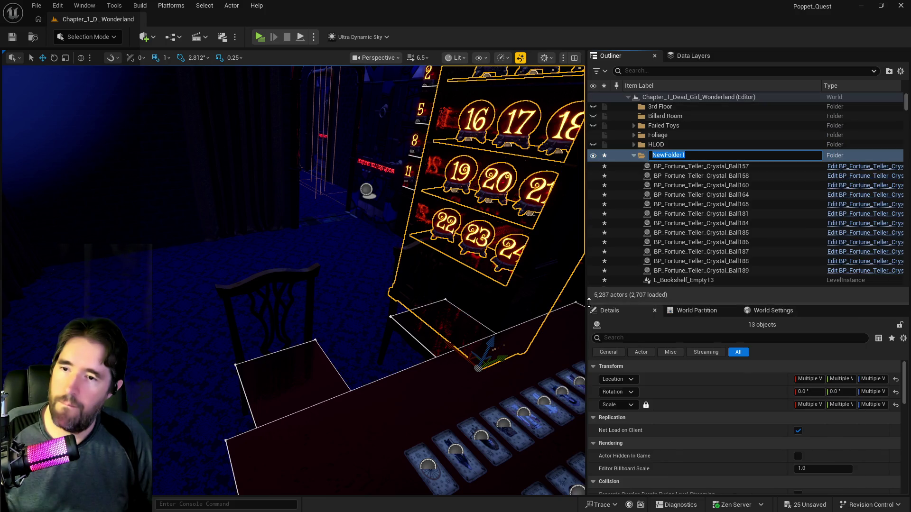
{"action": "type", "text": "Crystal Ball Group 3"}
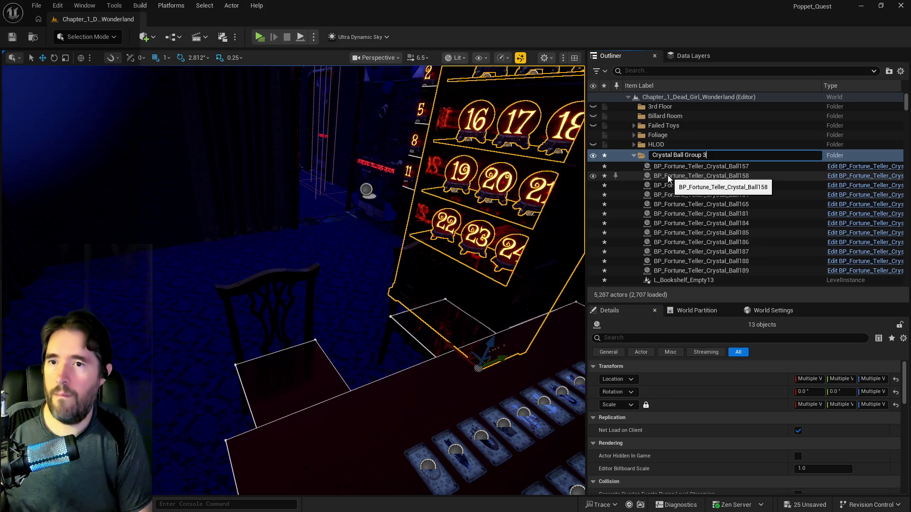
{"action": "key", "text": "Return"}
Move the Crystal Ball Group 3 folder into the Fortune Teller's Room folder
{"action": "right_click", "coordinate": [659, 126]}
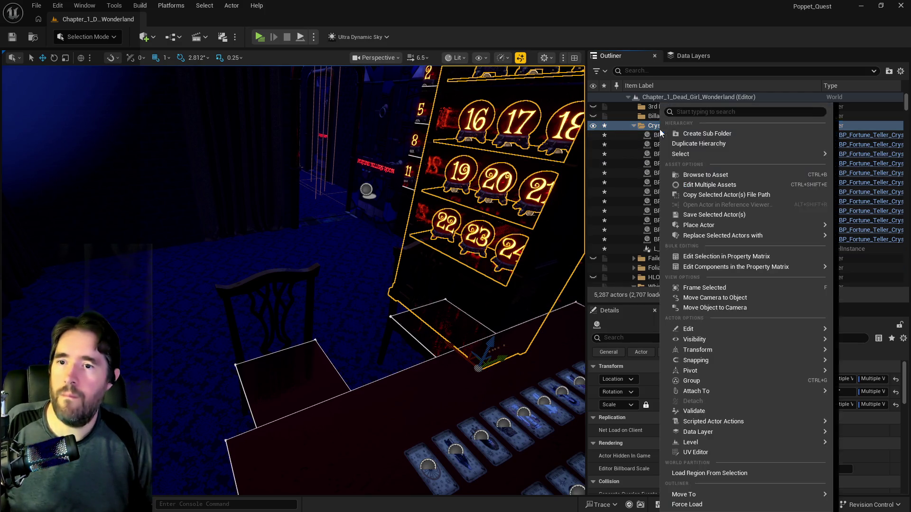
{"action": "mouse_move", "coordinate": [696, 494]}
{"action": "type", "text": "fortu"}
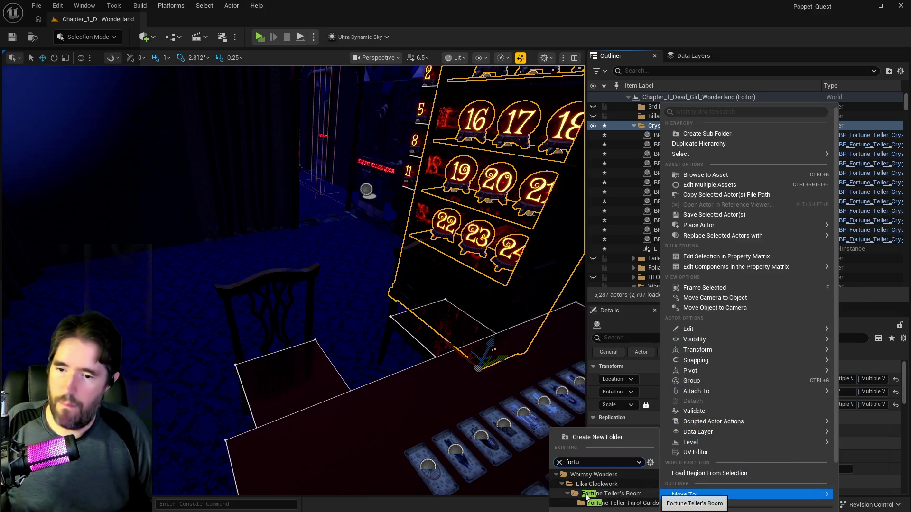
{"action": "left_click", "coordinate": [586, 497]}
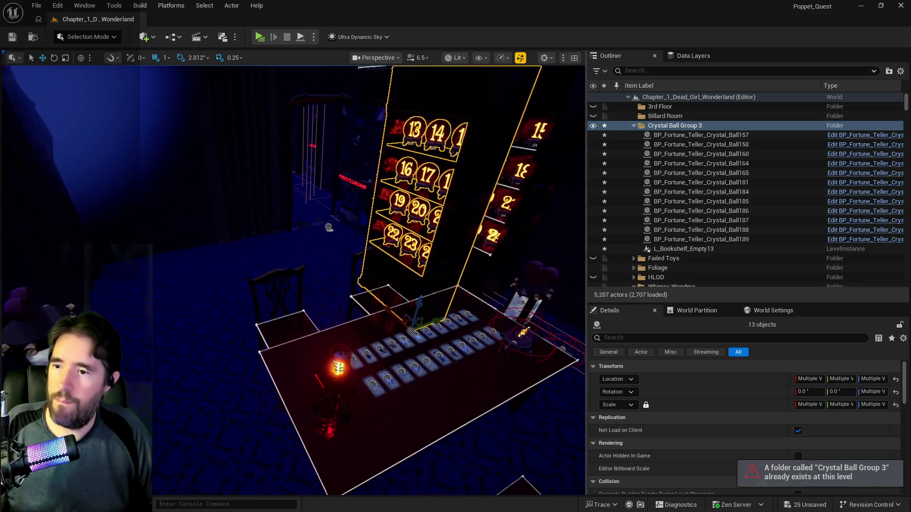
Rotate the duplicated bookshelf about -39° around its vertical axis
{"action": "mouse_move", "coordinate": [329, 228]}
{"action": "left_mouse_down"}
{"action": "mouse_move", "coordinate": [284, 367]}
{"action": "mouse_move", "coordinate": [210, 404]}
{"action": "mouse_move", "coordinate": [349, 342]}
{"action": "left_mouse_up"}
{"action": "key", "text": "e"}
{"action": "mouse_move", "coordinate": [336, 377]}
{"action": "left_mouse_down"}
{"action": "mouse_move", "coordinate": [340, 400]}
{"action": "mouse_move", "coordinate": [336, 387]}
{"action": "mouse_move", "coordinate": [583, 376]}
{"action": "left_mouse_up"}
Slide the bookshelf along X until it stands against the curtained wall
{"action": "key", "text": "f"}
{"action": "left_click_drag", "start_coordinate": [353, 379], "coordinate": [309, 317]}
{"action": "key", "text": "w"}
{"action": "left_click_drag", "start_coordinate": [305, 365], "coordinate": [344, 368]}
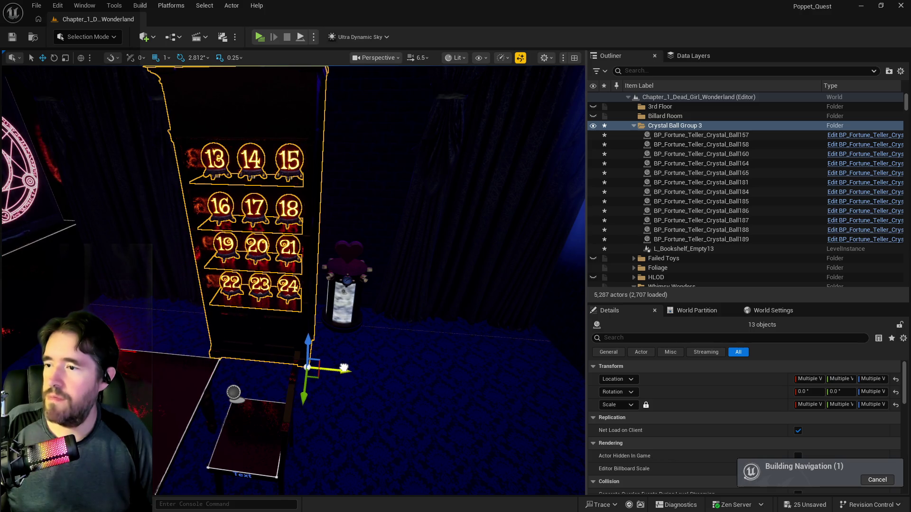
{"action": "mouse_move", "coordinate": [383, 339]}
{"action": "left_mouse_down"}
{"action": "mouse_move", "coordinate": [375, 361]}
{"action": "mouse_move", "coordinate": [389, 347]}
{"action": "mouse_move", "coordinate": [396, 311]}
{"action": "left_mouse_up"}
{"action": "key", "text": "f"}
{"action": "mouse_move", "coordinate": [330, 386]}
{"action": "left_mouse_down"}
{"action": "mouse_move", "coordinate": [406, 385]}
{"action": "mouse_move", "coordinate": [366, 382]}
{"action": "mouse_move", "coordinate": [372, 453]}
{"action": "mouse_move", "coordinate": [380, 408]}
{"action": "mouse_move", "coordinate": [417, 348]}
{"action": "left_mouse_up"}
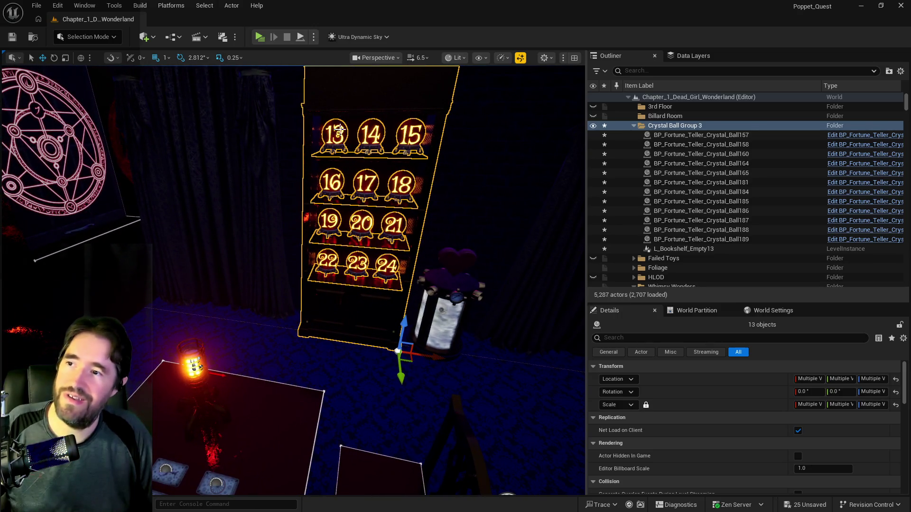
Renumber the copied shelf's crystal balls 13–18 to 25–30 in Details
{"action": "left_click", "coordinate": [338, 130]}
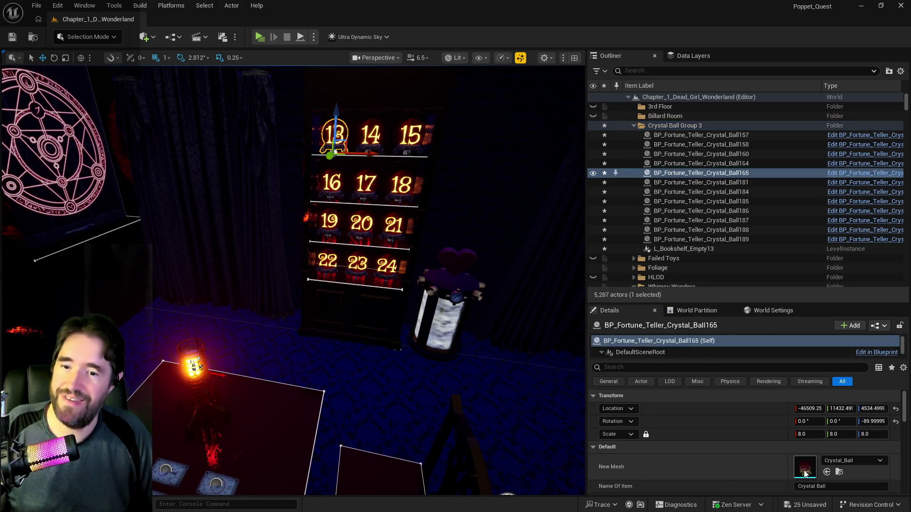
{"action": "scroll", "coordinate": [810, 481], "scroll_direction": "down", "scroll_amount": 2}
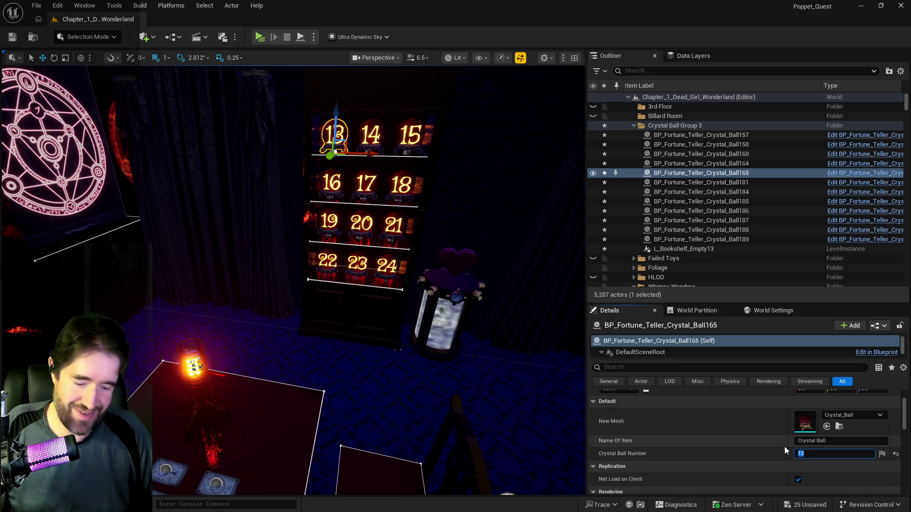
{"action": "left_click", "coordinate": [380, 141]}
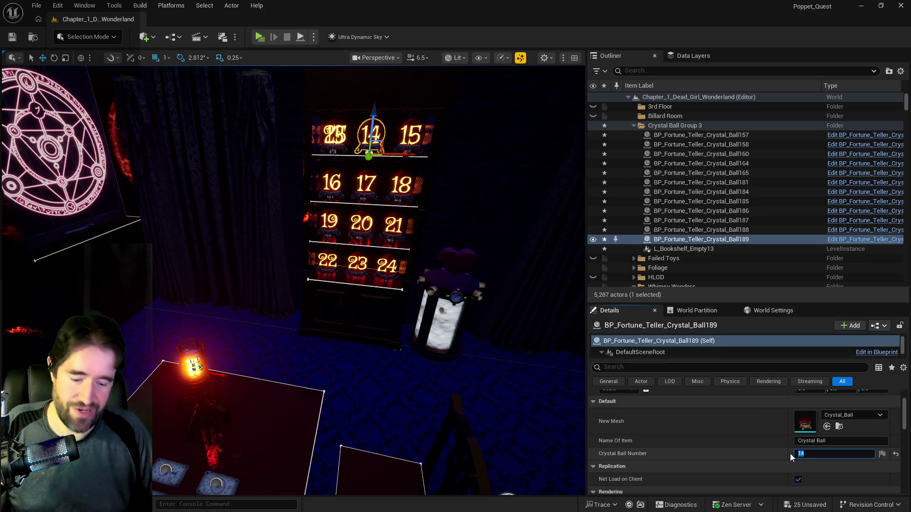
{"action": "key", "text": "Return"}
{"action": "left_click", "coordinate": [419, 137]}
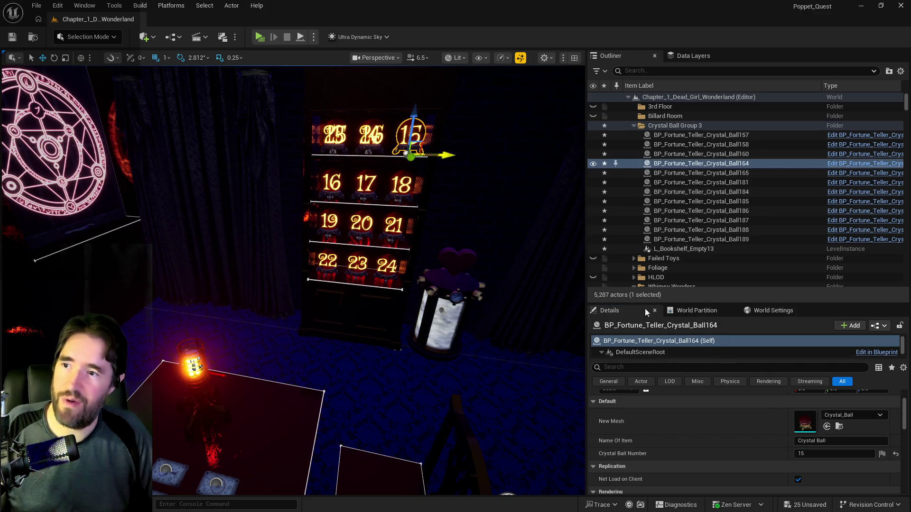
{"action": "left_click", "coordinate": [810, 452]}
{"action": "type", "text": "27"}
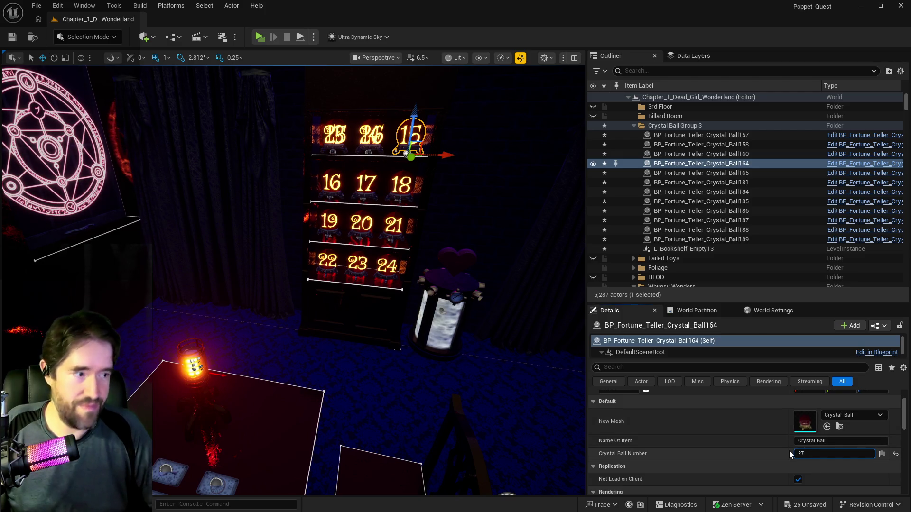
{"action": "left_click", "coordinate": [331, 183]}
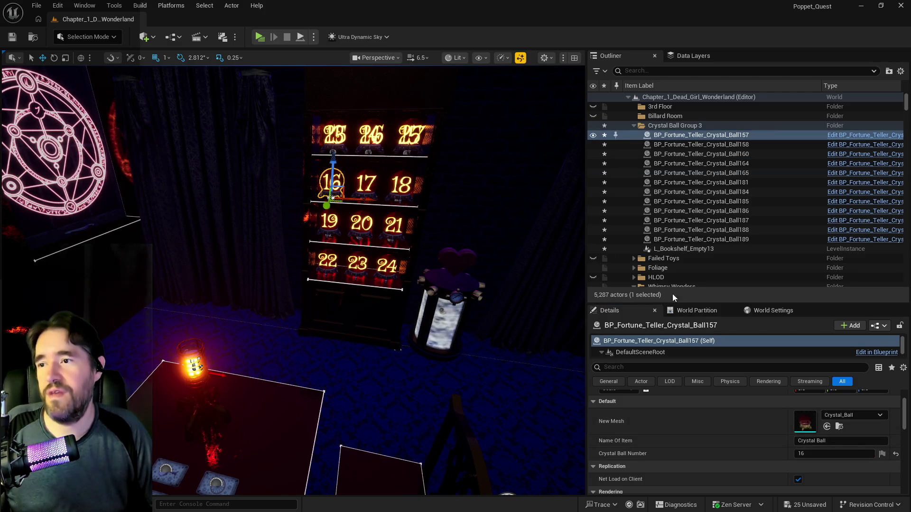
{"action": "type", "text": "28"}
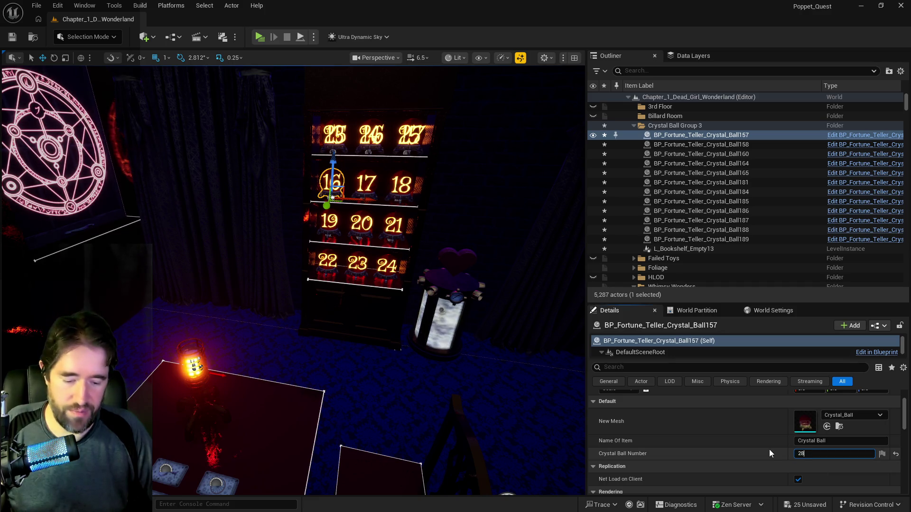
{"action": "left_click", "coordinate": [366, 184]}
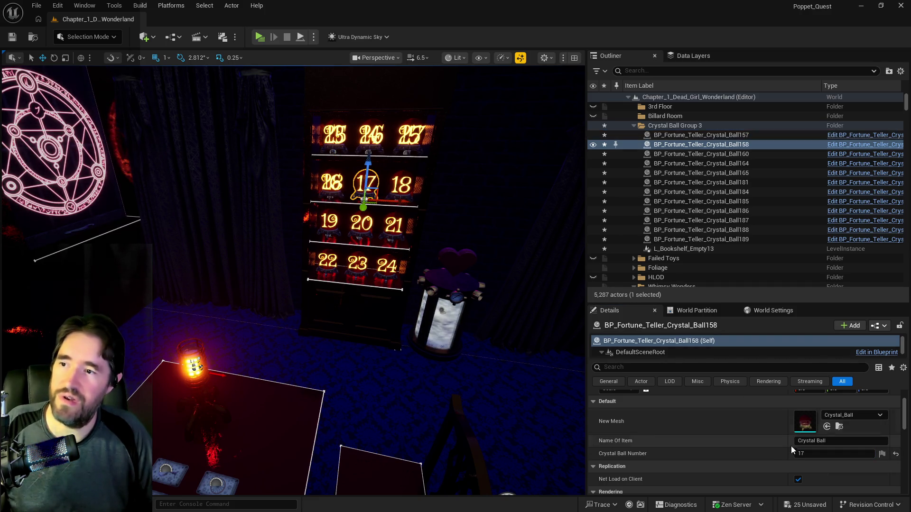
{"action": "left_click", "coordinate": [825, 453]}
{"action": "type", "text": "29"}
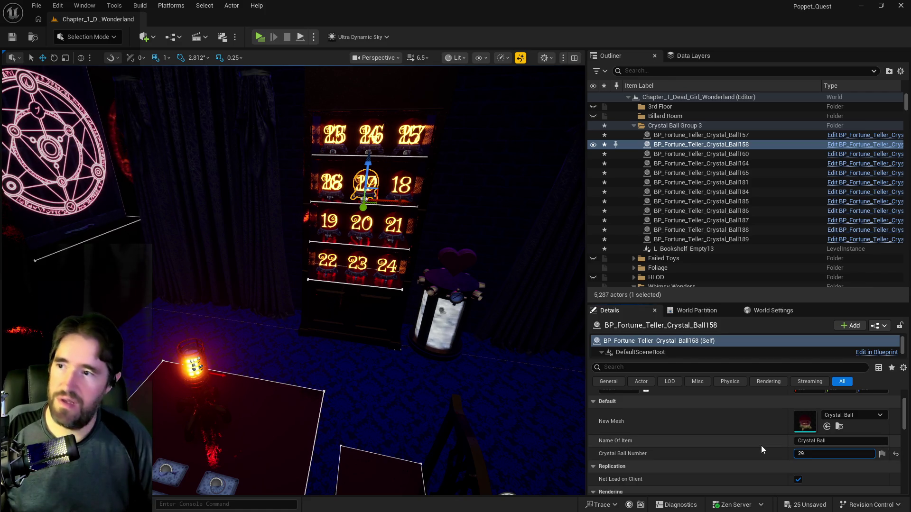
{"action": "left_click", "coordinate": [401, 188]}
{"action": "left_click", "coordinate": [817, 455]}
{"action": "type", "text": "30"}
{"action": "key", "text": "Return"}
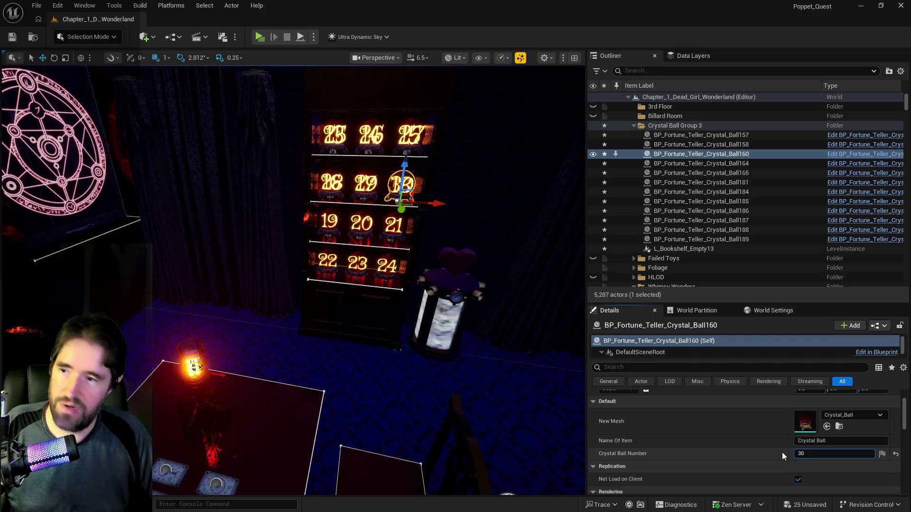
Renumber crystal balls 19–24 to 31–36 and save the level
{"action": "left_click", "coordinate": [329, 223]}
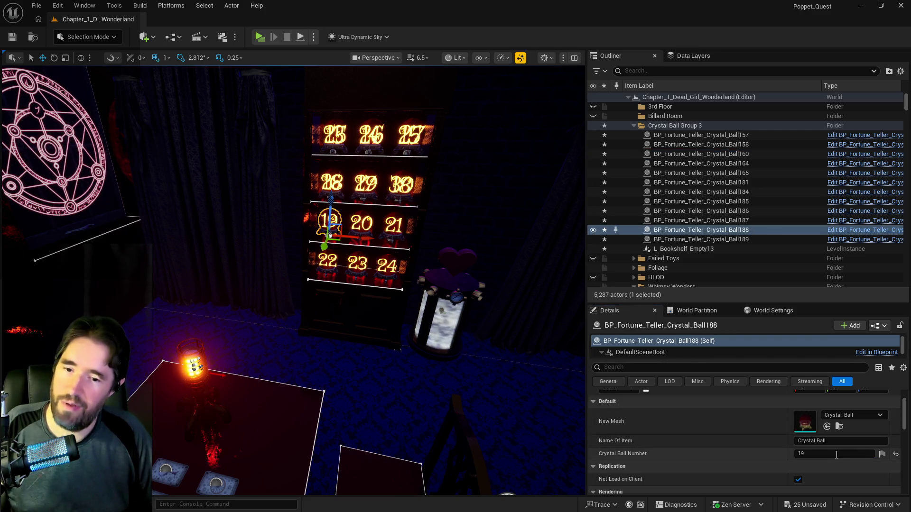
{"action": "key", "text": "ctrl+a"}
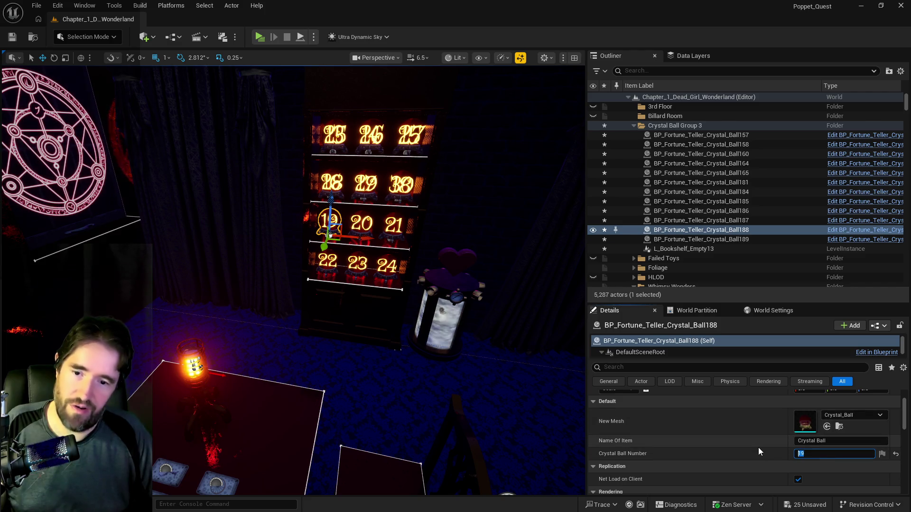
{"action": "type", "text": "31"}
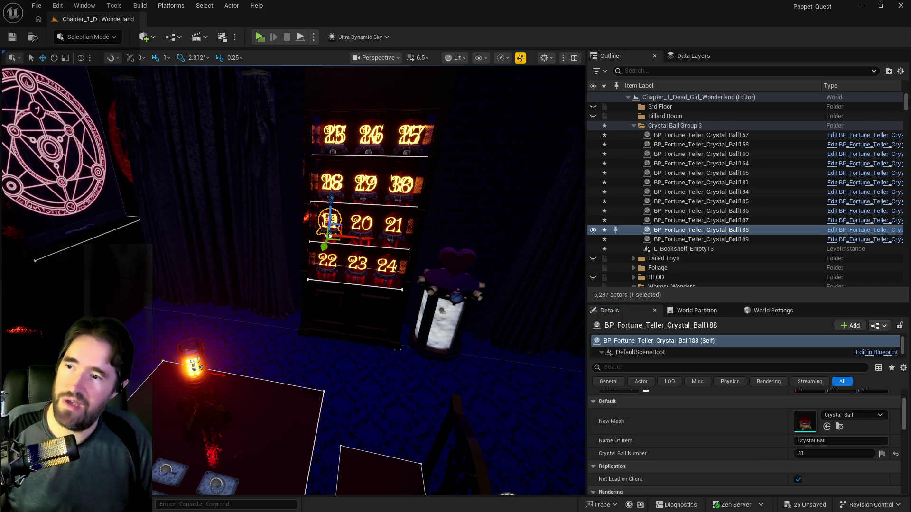
{"action": "left_click", "coordinate": [361, 223]}
{"action": "left_click", "coordinate": [807, 453]}
{"action": "type", "text": "32"}
{"action": "left_click", "coordinate": [394, 224]}
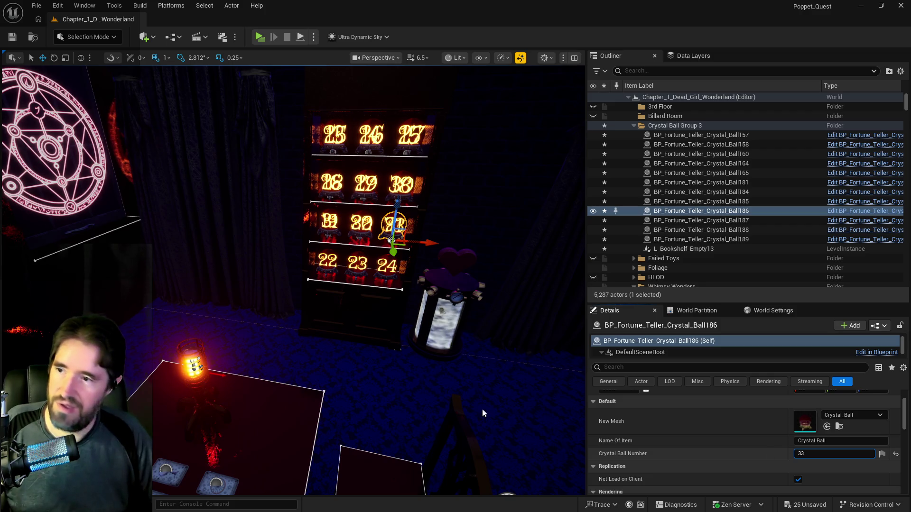
{"action": "left_click", "coordinate": [327, 261]}
{"action": "left_click", "coordinate": [793, 454]}
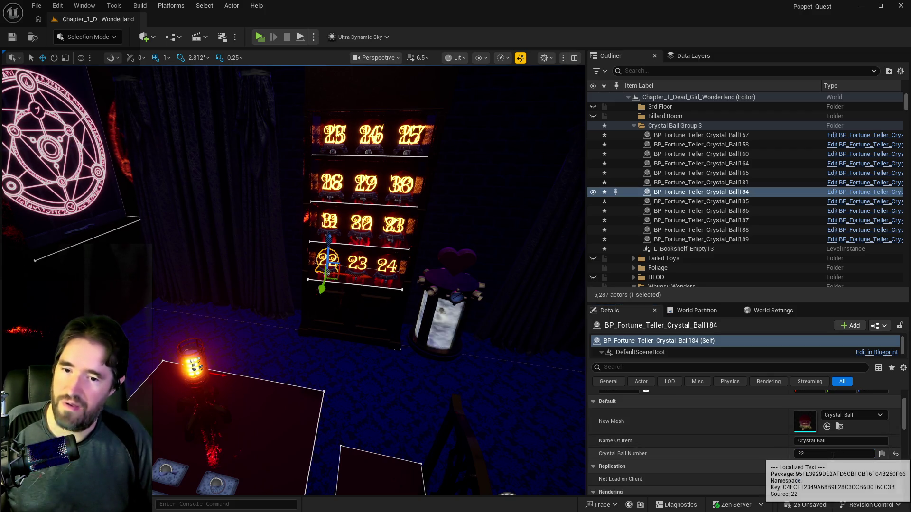
{"action": "type", "text": "34"}
{"action": "key", "text": "Return"}
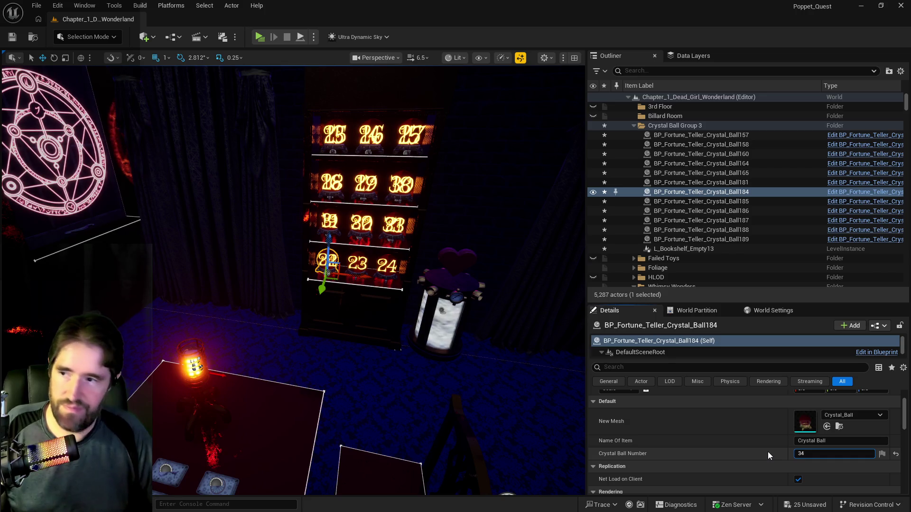
{"action": "left_click", "coordinate": [357, 263]}
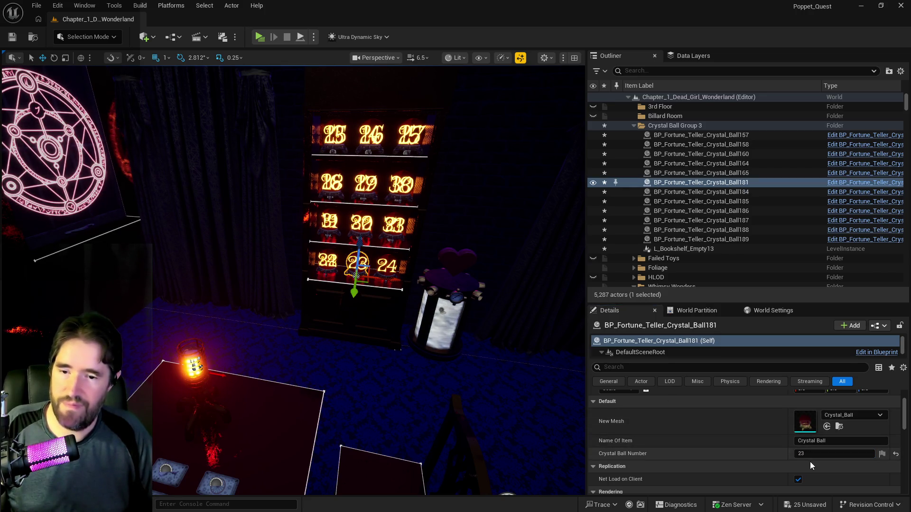
{"action": "type", "text": "35"}
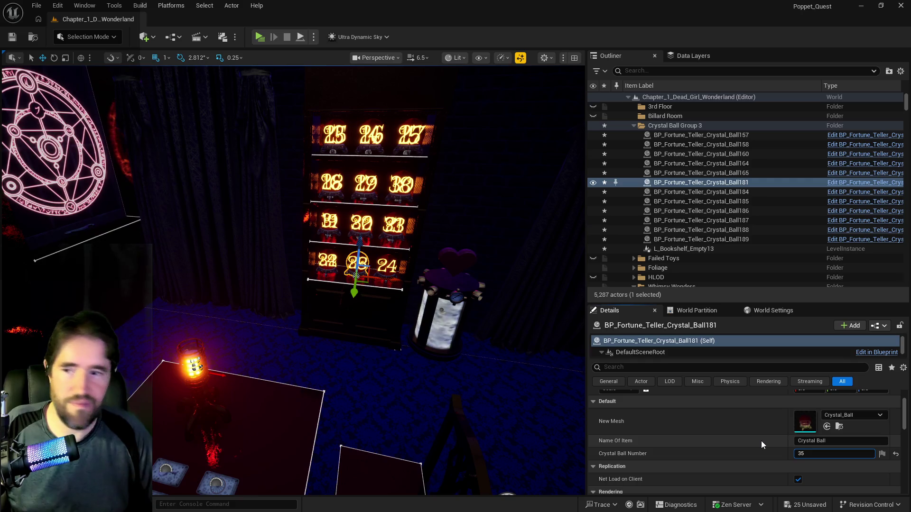
{"action": "left_click", "coordinate": [391, 265]}
{"action": "left_click", "coordinate": [806, 454]}
{"action": "type", "text": "36"}
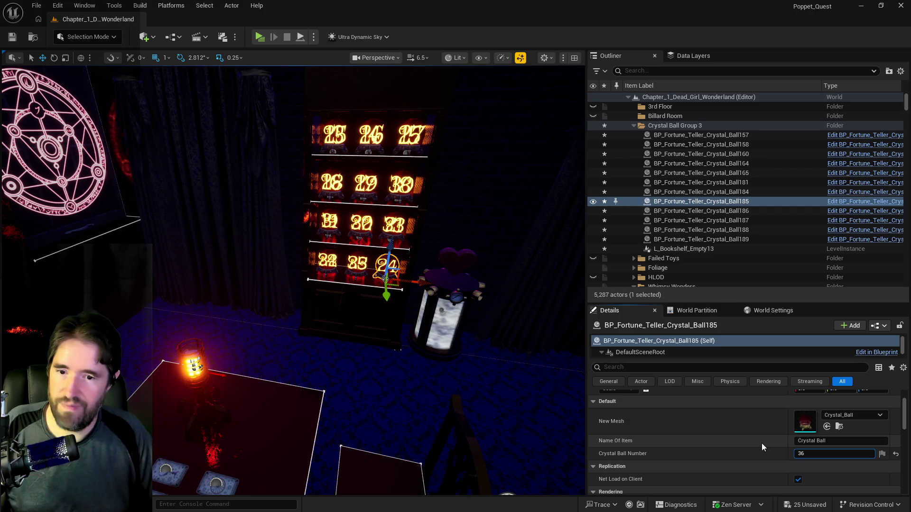
{"action": "left_click", "coordinate": [12, 36]}
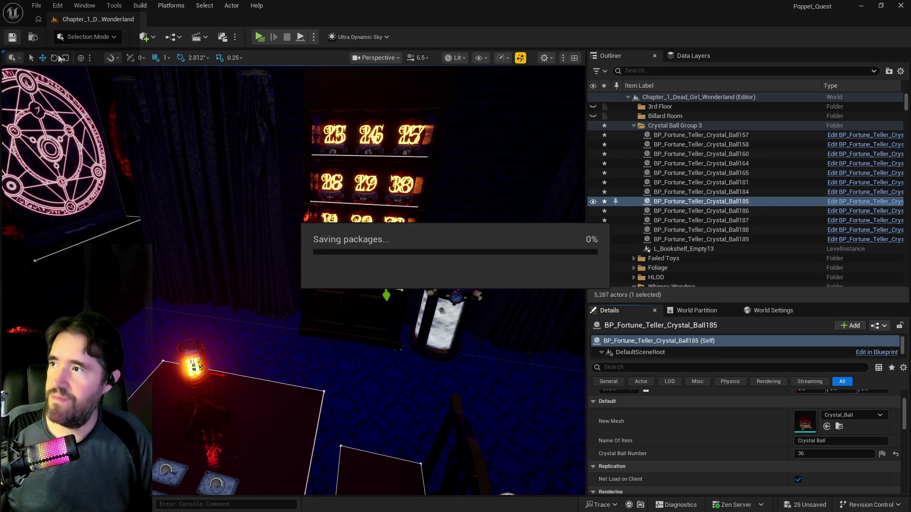
In the standalone preview, walk the character to the 36 pedestal and collect crystal ball 36
{"action": "left_click_drag", "start_coordinate": [389, 240], "coordinate": [379, 236]}
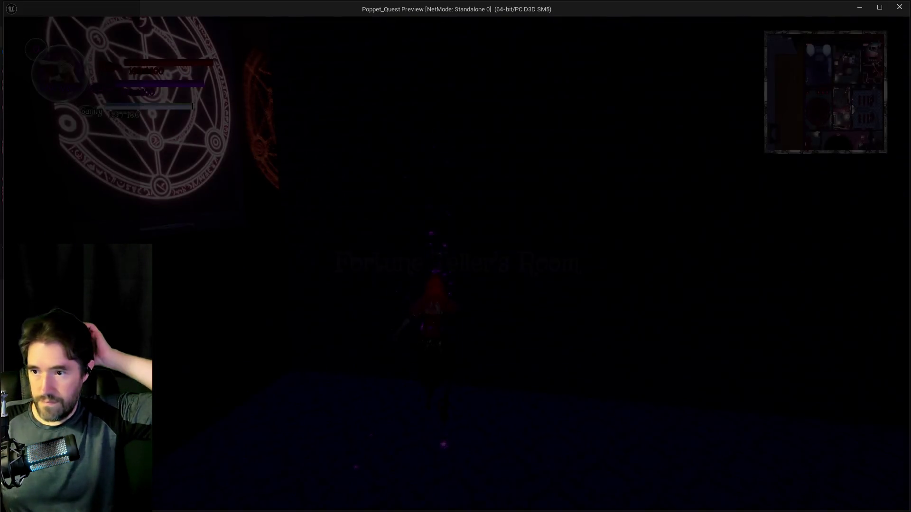
{"action": "key", "text": "s"}
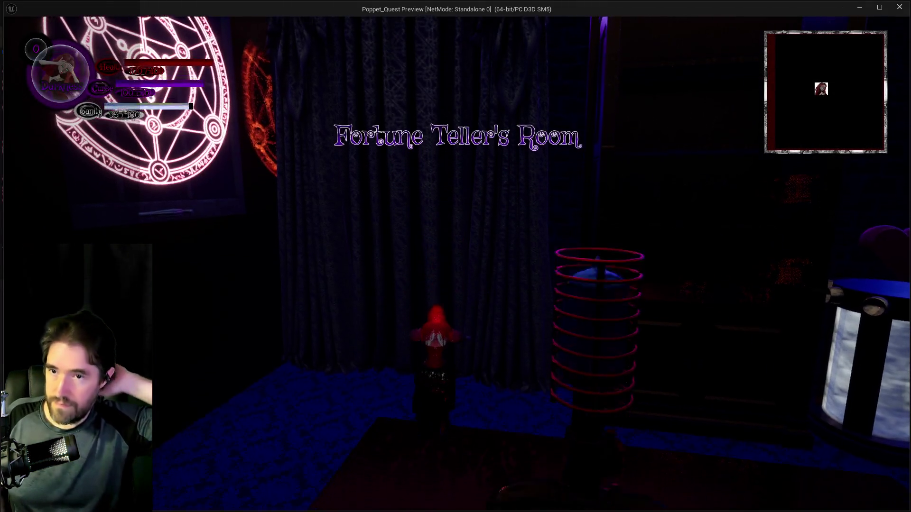
{"action": "key", "text": "Escape"}
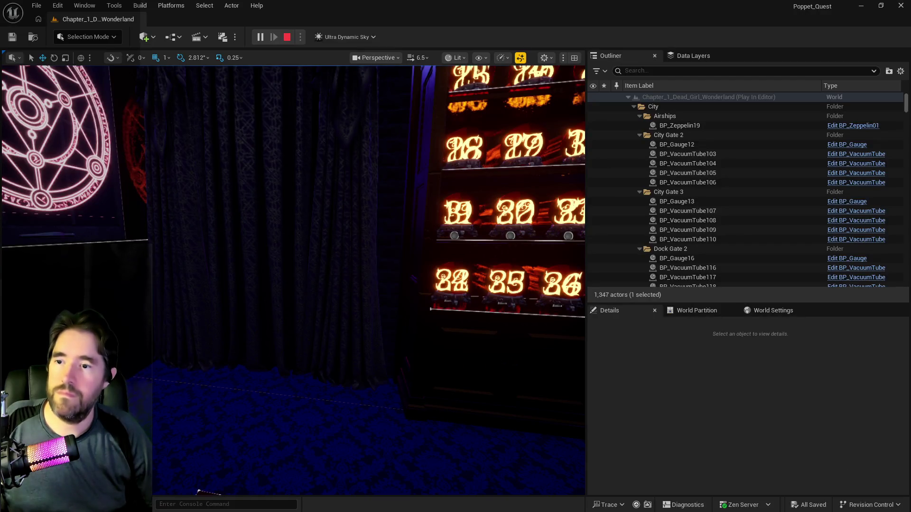
{"action": "key", "text": "alt+Tab"}
{"action": "key", "text": "w"}
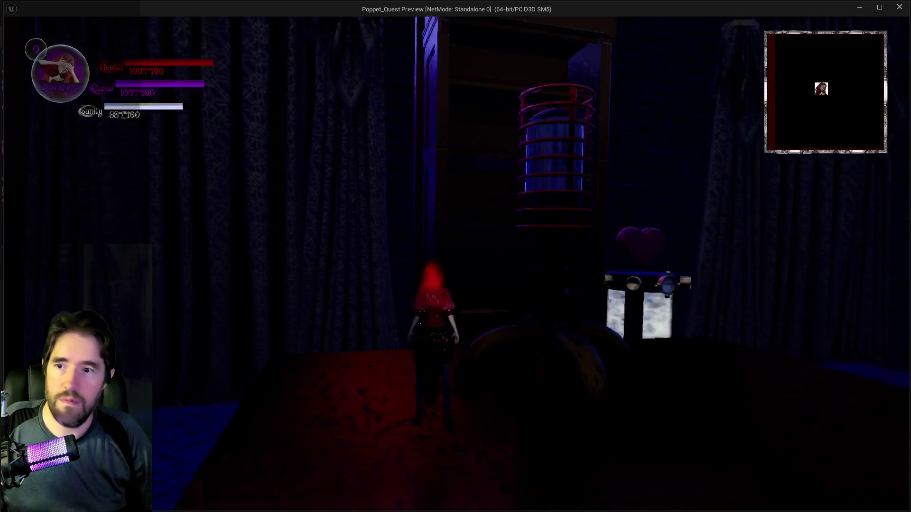
{"action": "key", "text": "w"}
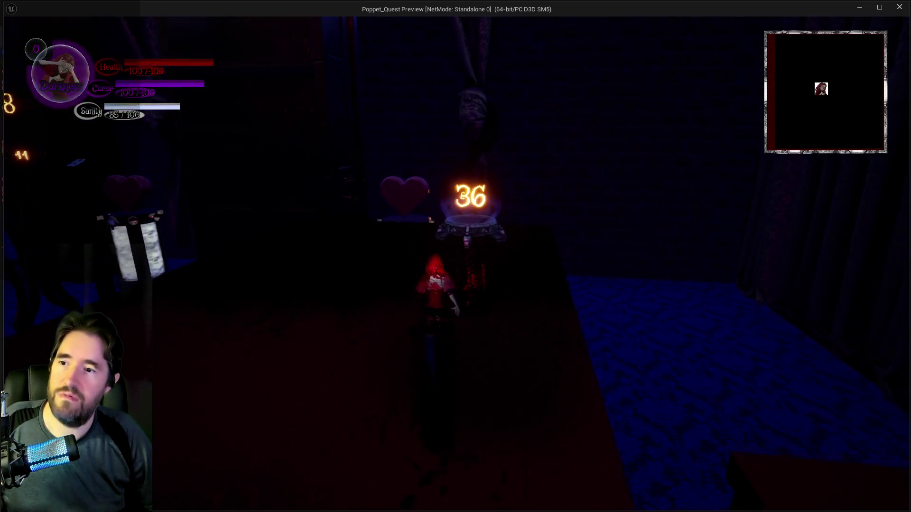
{"action": "key", "text": "w"}
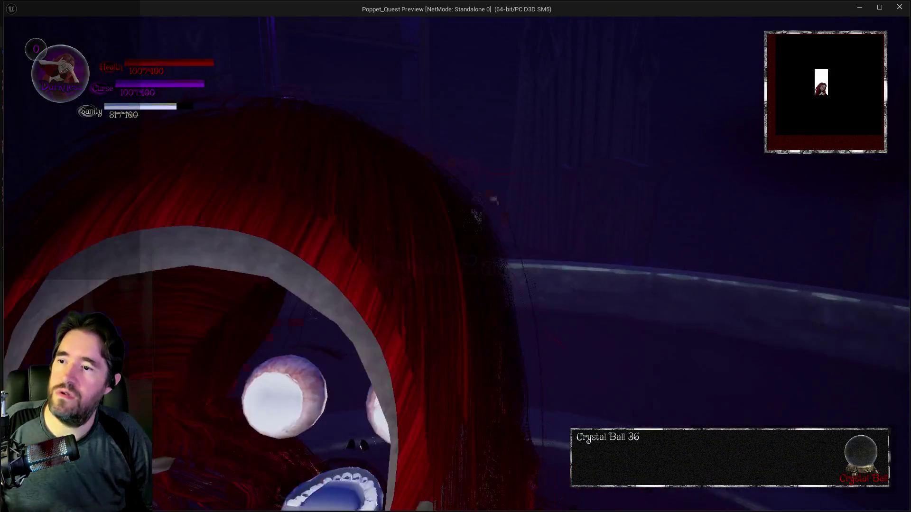
Walk around the room past the pedestals, then return to the editor and stop the playtest
{"action": "key", "text": "s"}
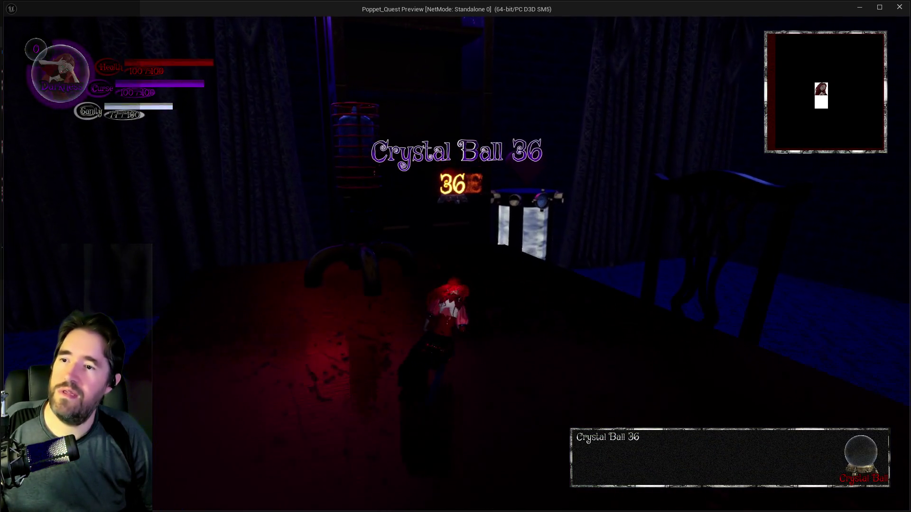
{"action": "key", "text": "w"}
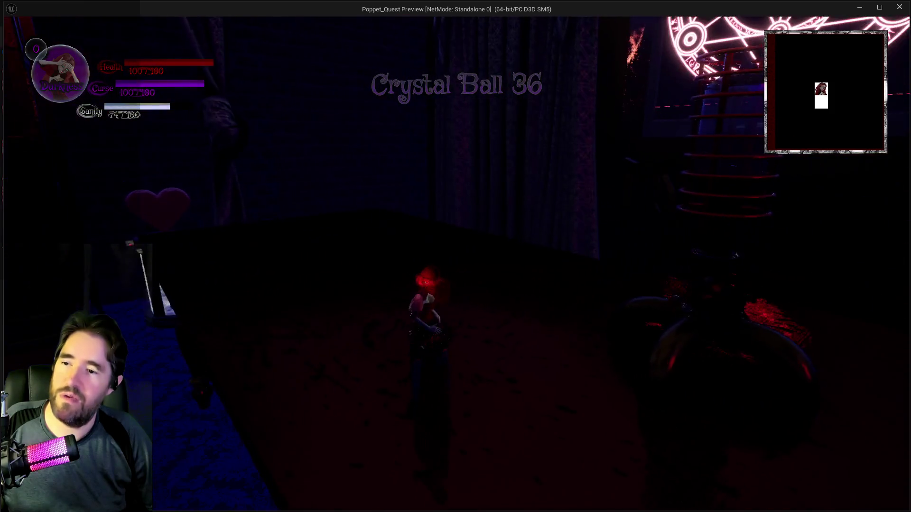
{"action": "key", "text": "w"}
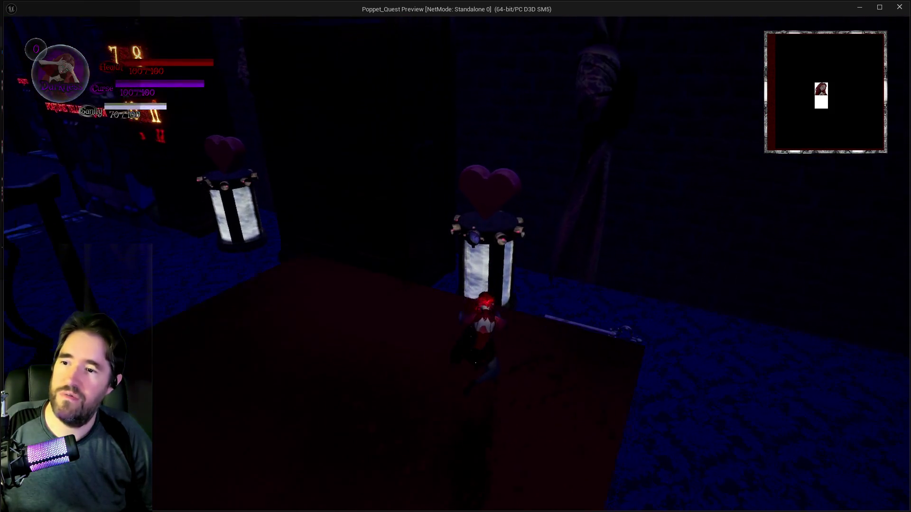
{"action": "key", "text": "w"}
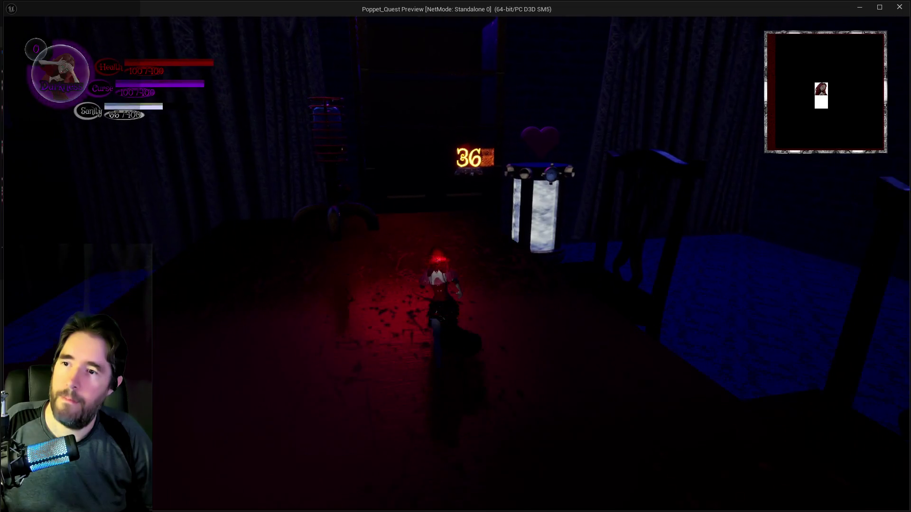
{"action": "key", "text": "s"}
{"action": "key", "text": "w"}
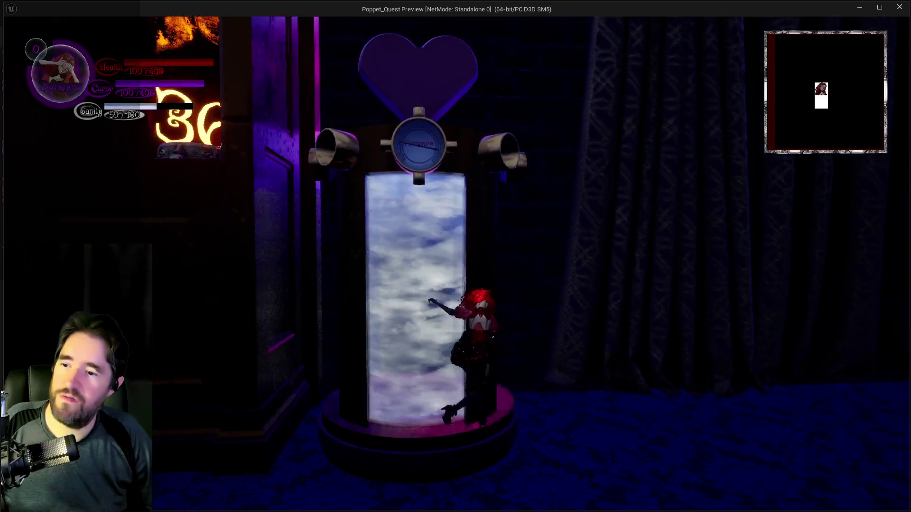
{"action": "key", "text": "s"}
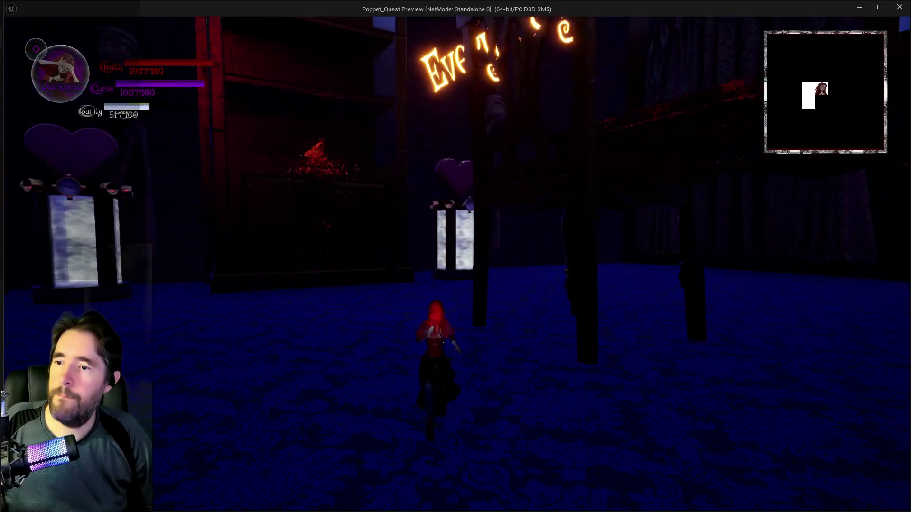
{"action": "key", "text": "alt+Tab"}
{"action": "key", "text": "Escape"}
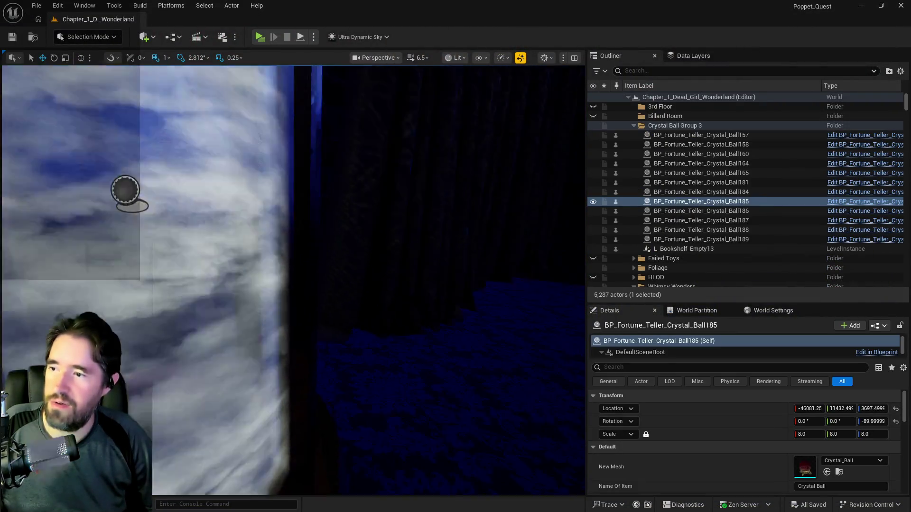
Name BP_Collectible_Tarot_Card10 'Tarot 6: The Lovers', assign the Tarot6TheLovers mesh, and save
{"action": "key", "text": "f"}
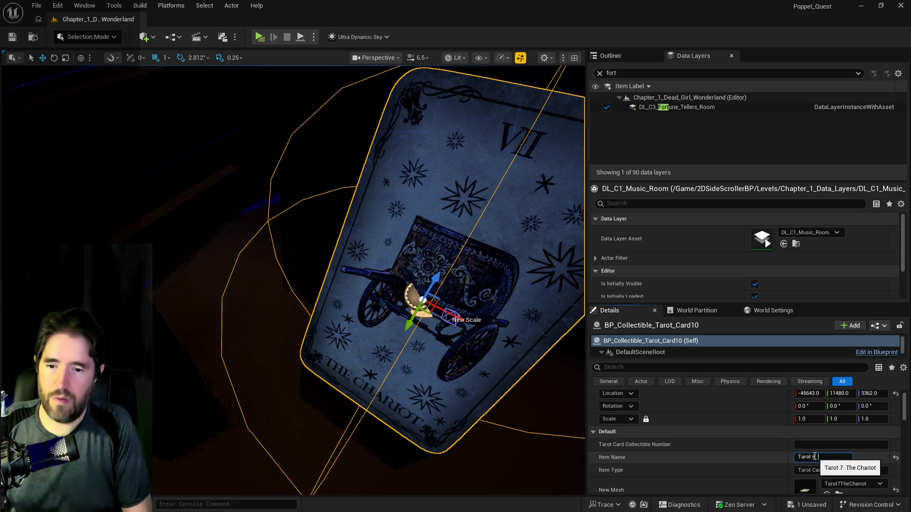
{"action": "type", "text": ": The Lovers"}
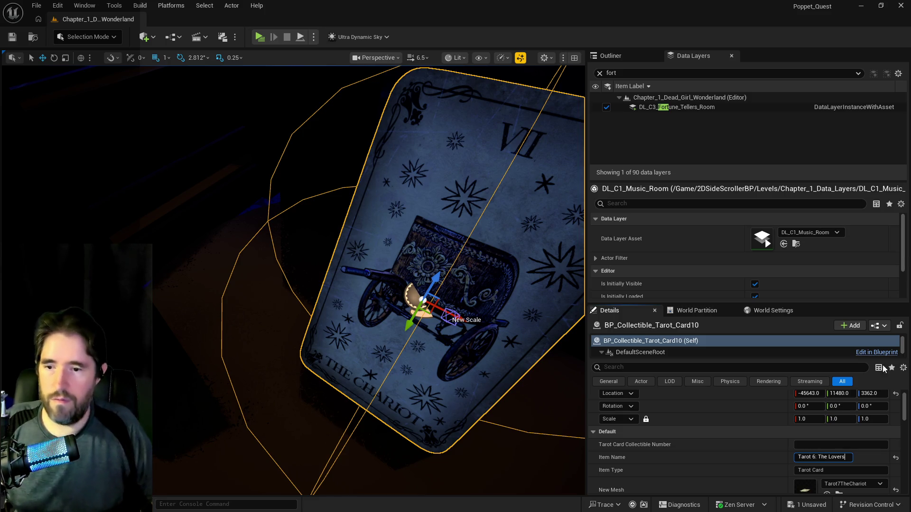
{"action": "left_click", "coordinate": [844, 484]}
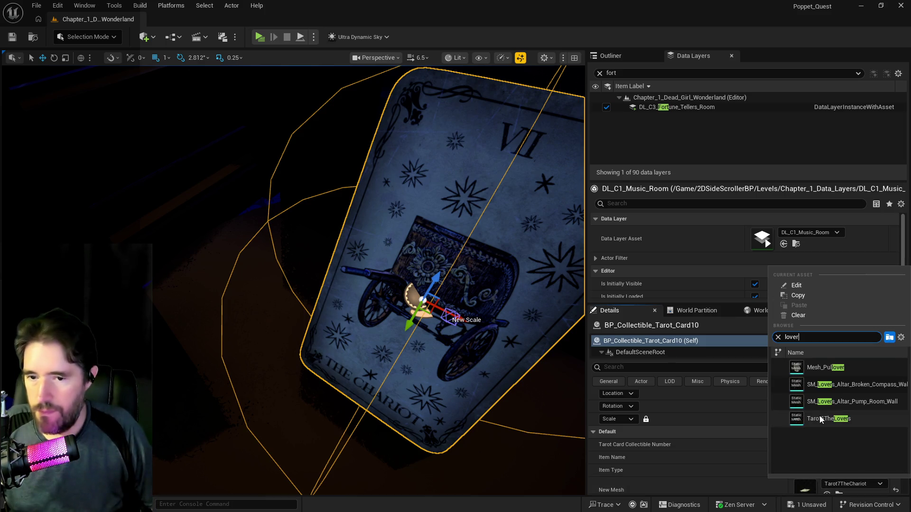
{"action": "left_click", "coordinate": [820, 420]}
{"action": "scroll", "coordinate": [753, 468], "scroll_direction": "down", "scroll_amount": 3}
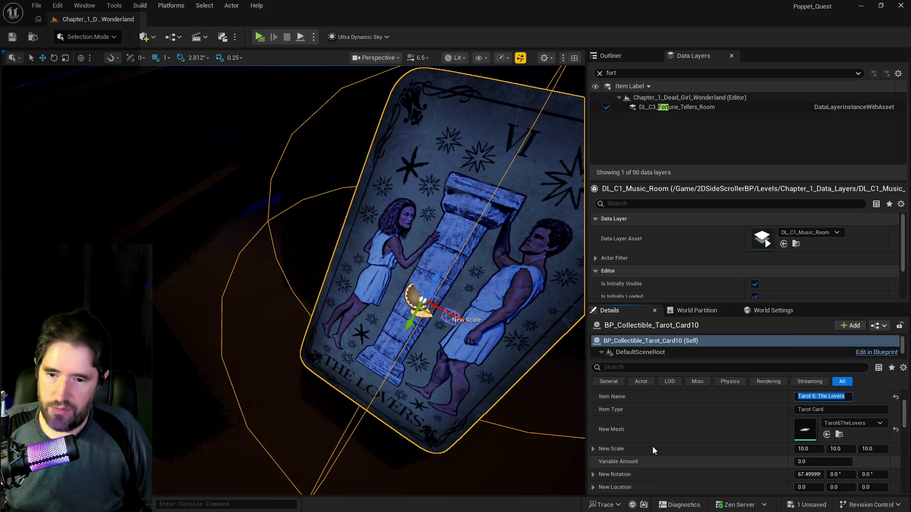
{"action": "left_click", "coordinate": [7, 39]}
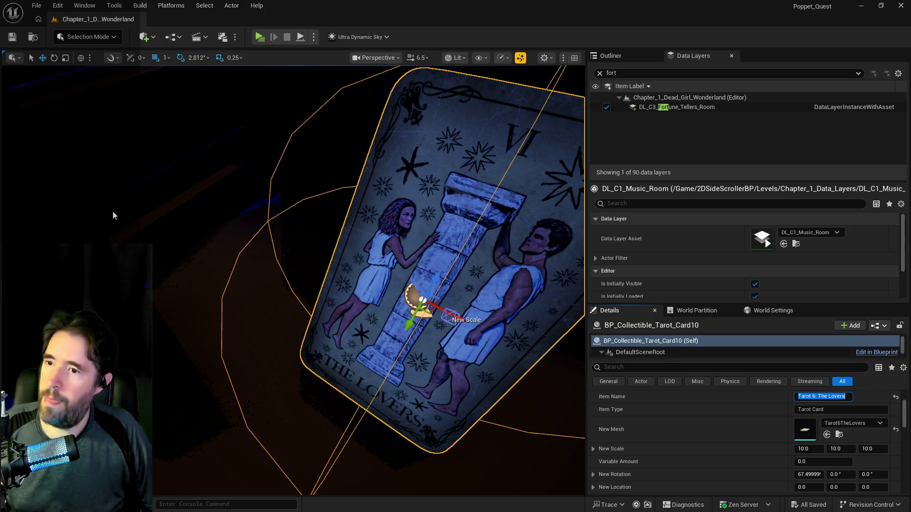
{"action": "mouse_move", "coordinate": [246, 364]}
{"action": "left_mouse_down"}
{"action": "mouse_move", "coordinate": [269, 357]}
{"action": "mouse_move", "coordinate": [285, 327]}
{"action": "left_mouse_up"}
{"action": "key", "text": "f"}
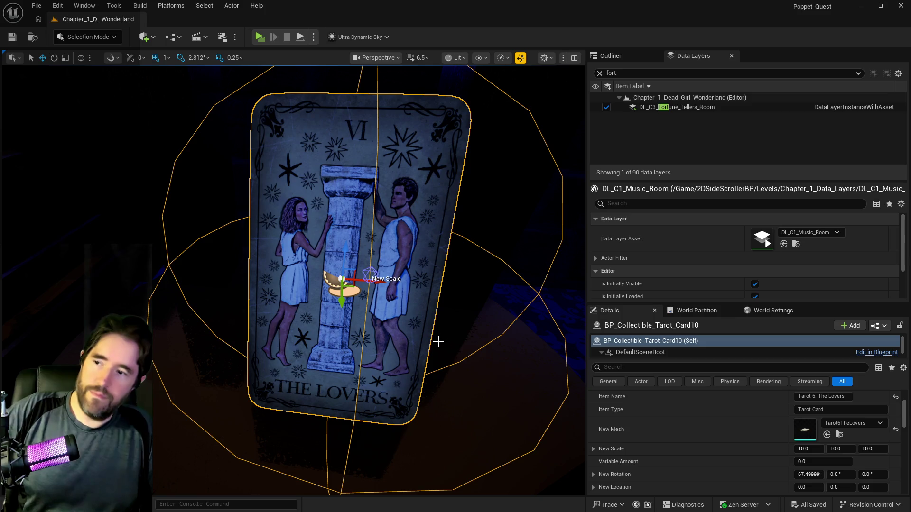
{"action": "left_click_drag", "start_coordinate": [461, 357], "coordinate": [501, 311]}
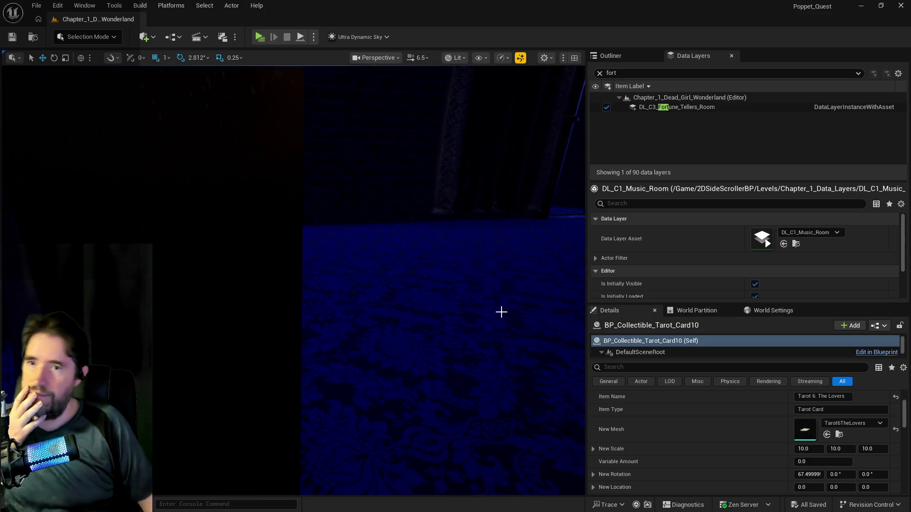
Move the Lovers card into the Fortune Teller Tarot Cards folder
{"action": "left_click", "coordinate": [602, 57]}
{"action": "key", "text": "f"}
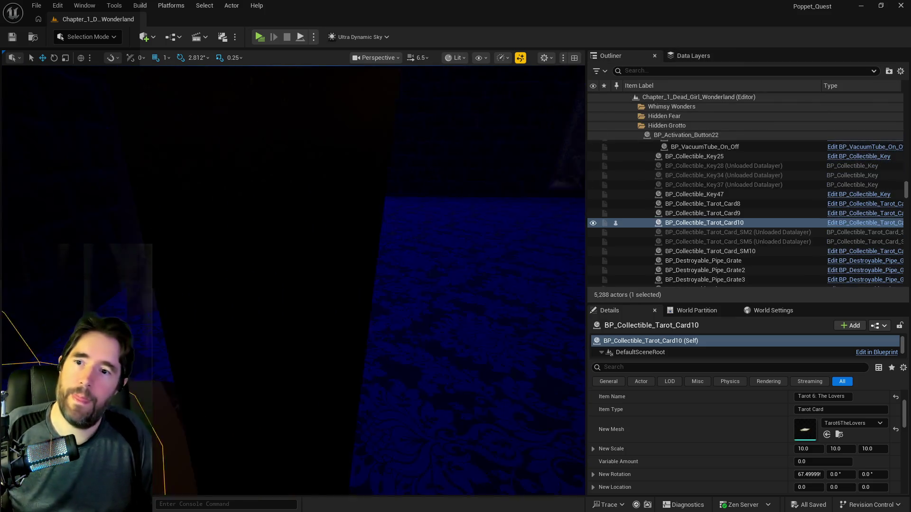
{"action": "right_click", "coordinate": [667, 223]}
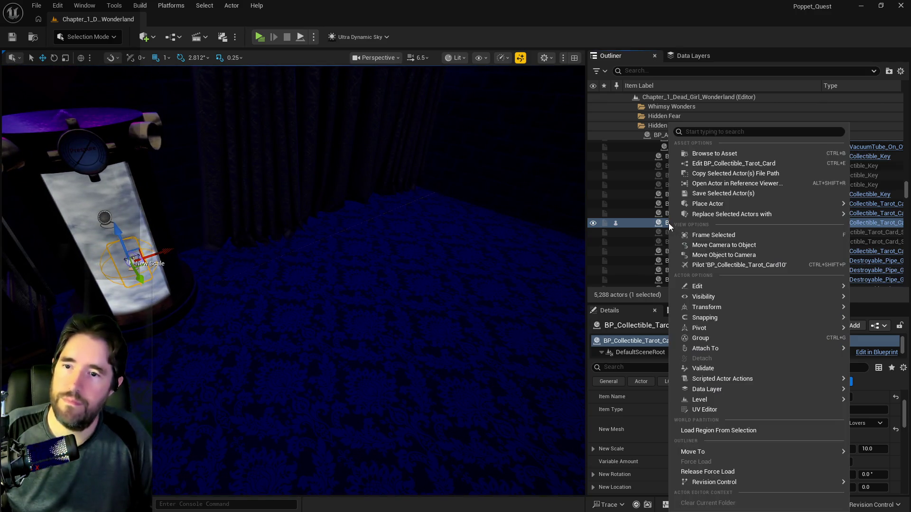
{"action": "mouse_move", "coordinate": [689, 452]}
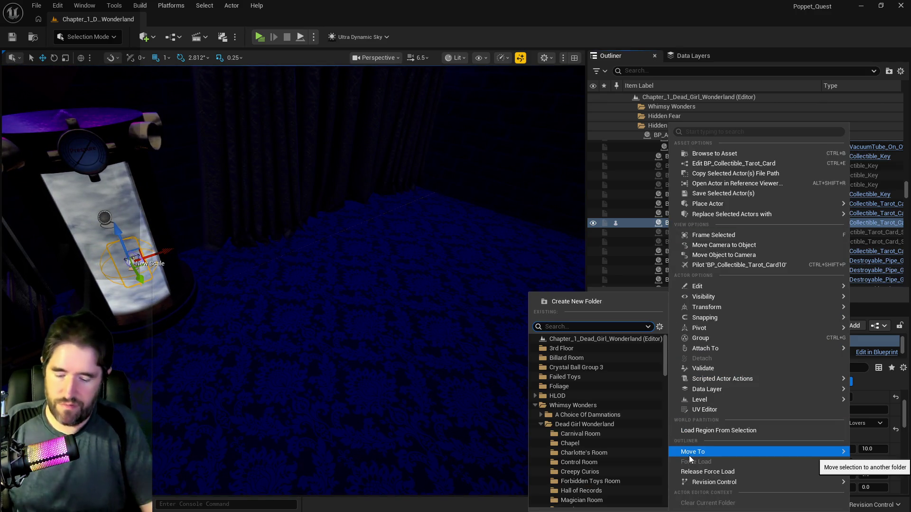
{"action": "type", "text": "fort"}
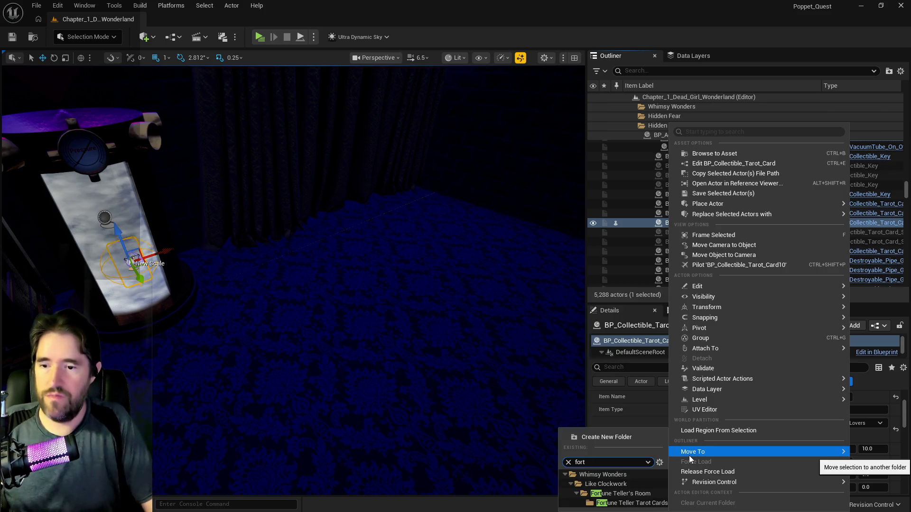
{"action": "left_click", "coordinate": [597, 493]}
Add the card to the DL_C3_Fortune_Tellers_Room data layer
{"action": "left_click", "coordinate": [684, 56]}
{"action": "left_click", "coordinate": [669, 107]}
{"action": "right_click", "coordinate": [664, 108]}
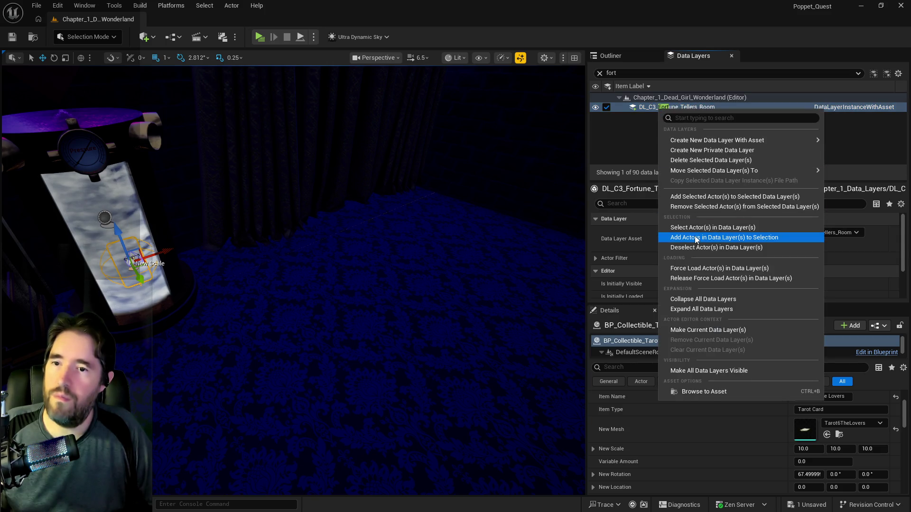
{"action": "left_click", "coordinate": [695, 197]}
Remove the card from the DL_C2_Hidden_Grotto and DL_C2_Lower_Decks data layers
{"action": "left_click", "coordinate": [599, 73]}
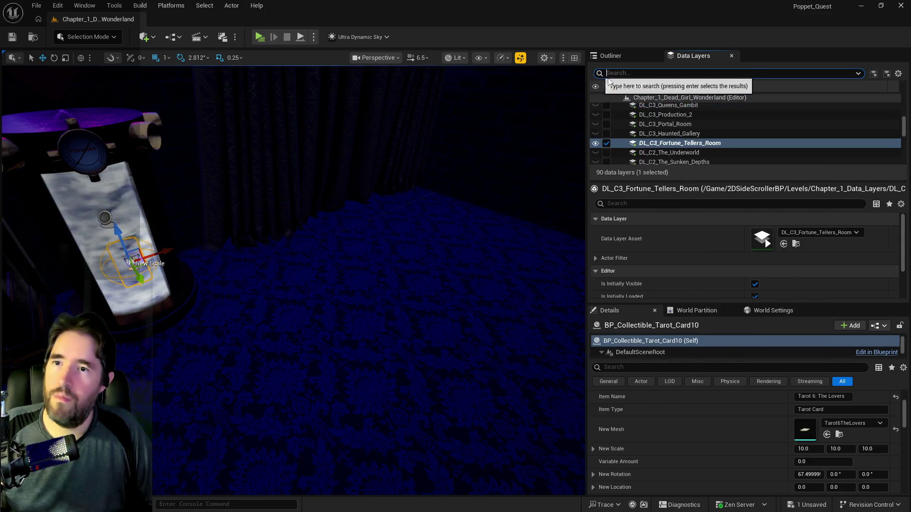
{"action": "scroll", "coordinate": [671, 151], "scroll_direction": "up", "scroll_amount": 3}
{"action": "scroll", "coordinate": [671, 151], "scroll_direction": "down", "scroll_amount": 5}
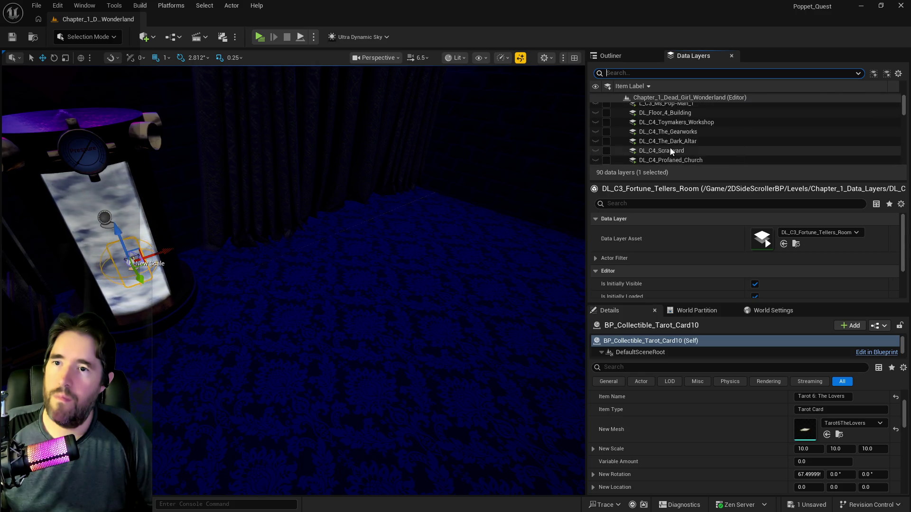
{"action": "scroll", "coordinate": [670, 147], "scroll_direction": "down", "scroll_amount": 10}
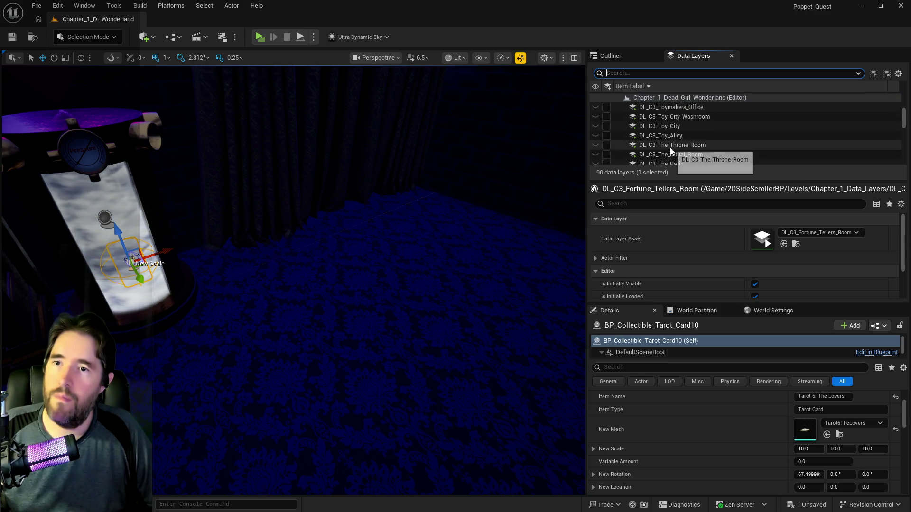
{"action": "scroll", "coordinate": [670, 147], "scroll_direction": "down", "scroll_amount": 3}
{"action": "left_click", "coordinate": [679, 140]}
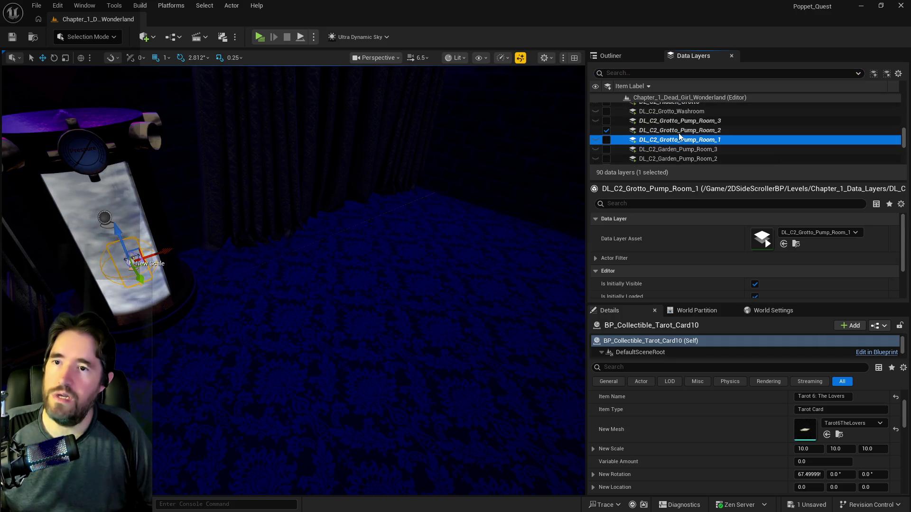
{"action": "left_click", "coordinate": [678, 121], "text": "shift"}
{"action": "right_click", "coordinate": [678, 124]}
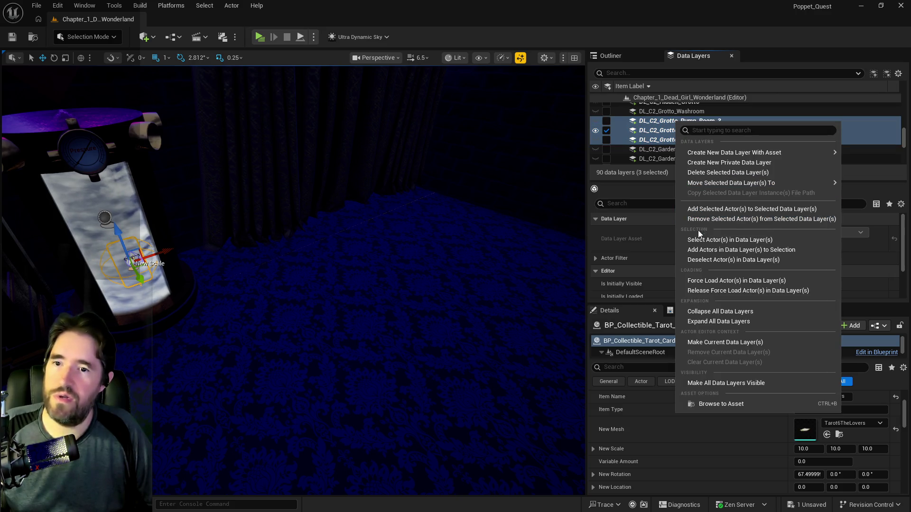
{"action": "left_click", "coordinate": [707, 221]}
{"action": "scroll", "coordinate": [663, 136], "scroll_direction": "up", "scroll_amount": 2}
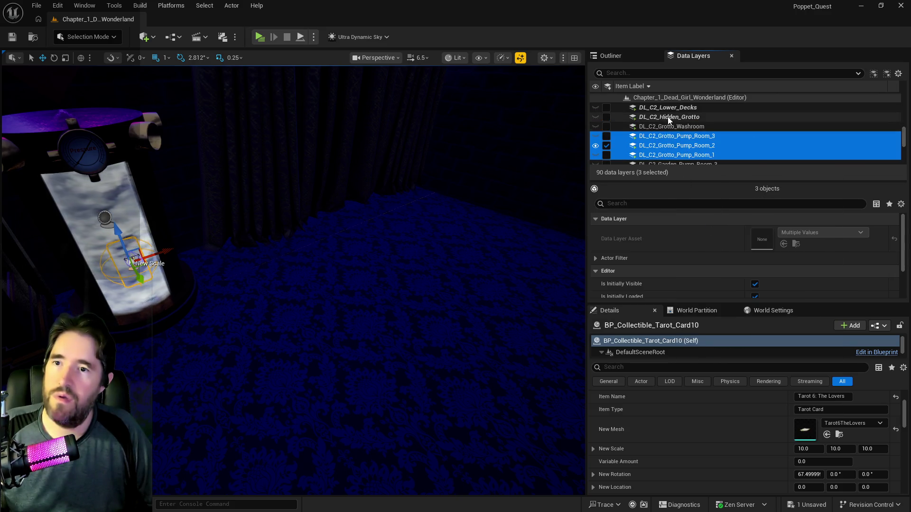
{"action": "left_click", "coordinate": [667, 119]}
{"action": "scroll", "coordinate": [668, 117], "scroll_direction": "up", "scroll_amount": 1}
{"action": "scroll", "coordinate": [668, 119], "scroll_direction": "up", "scroll_amount": 1}
{"action": "left_click", "coordinate": [667, 137], "text": "ctrl"}
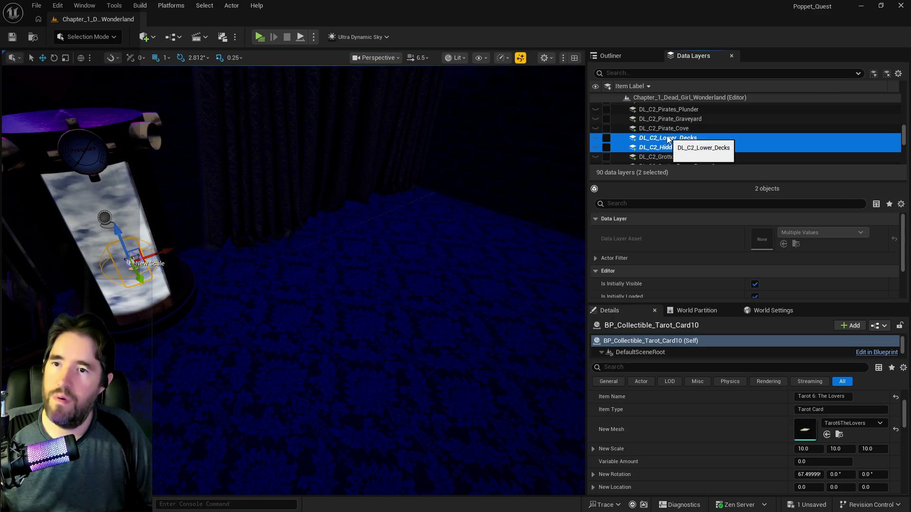
{"action": "right_click", "coordinate": [668, 139]}
{"action": "left_click", "coordinate": [697, 234]}
{"action": "scroll", "coordinate": [667, 137], "scroll_direction": "up", "scroll_amount": 3}
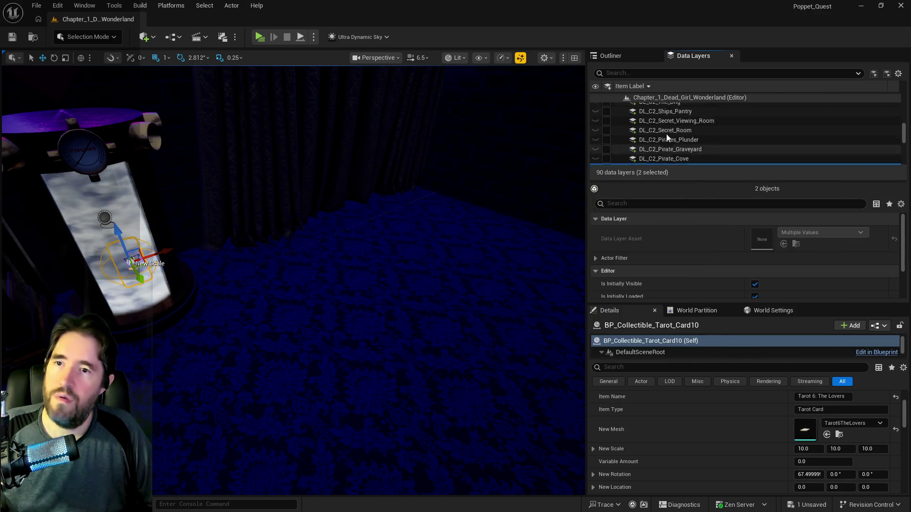
{"action": "scroll", "coordinate": [667, 138], "scroll_direction": "up", "scroll_amount": 5}
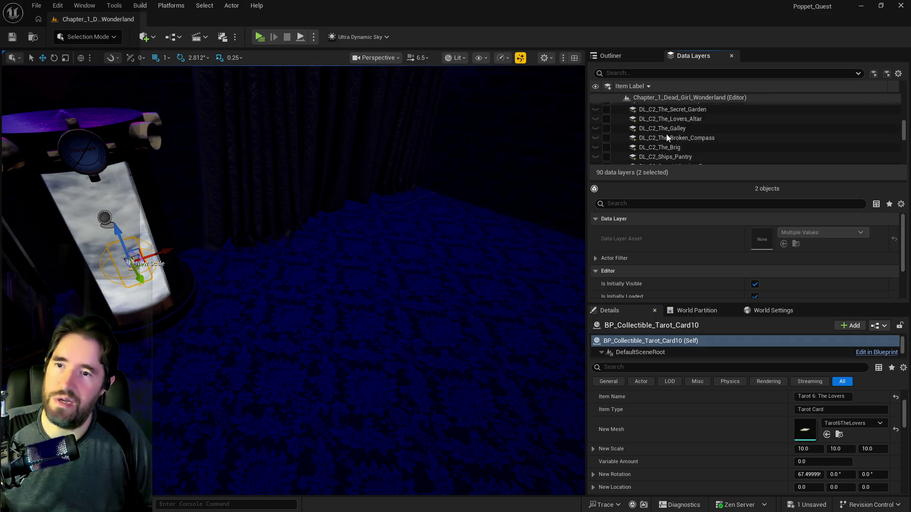
{"action": "scroll", "coordinate": [676, 146], "scroll_direction": "up", "scroll_amount": 10}
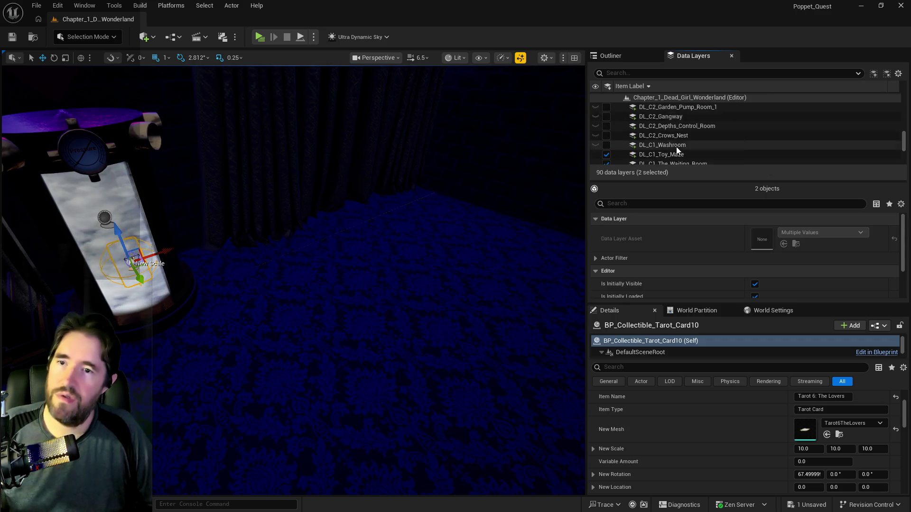
{"action": "scroll", "coordinate": [676, 147], "scroll_direction": "down", "scroll_amount": 5}
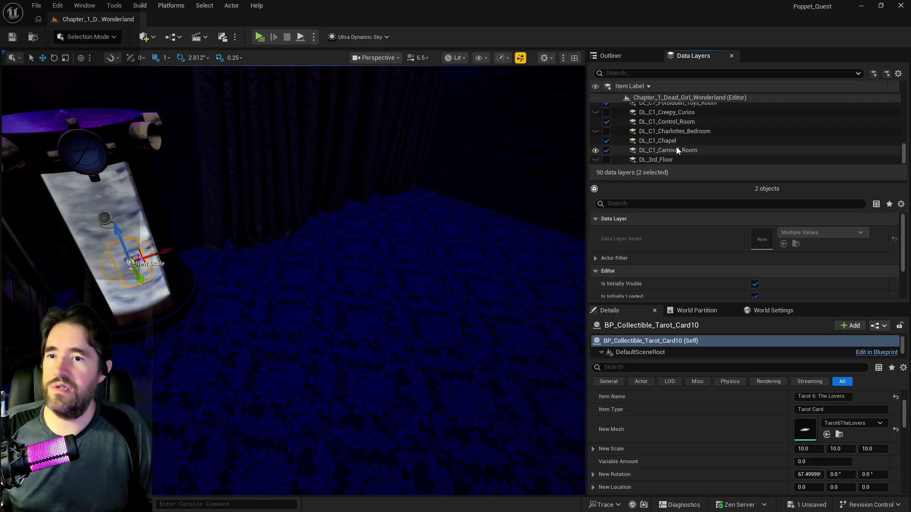
Fly the view into the Fortune Teller's Room and select the numbered bookshelf
{"action": "mouse_move", "coordinate": [485, 127]}
{"action": "left_mouse_down"}
{"action": "mouse_move", "coordinate": [413, 131]}
{"action": "mouse_move", "coordinate": [427, 131]}
{"action": "mouse_move", "coordinate": [401, 179]}
{"action": "left_mouse_up"}
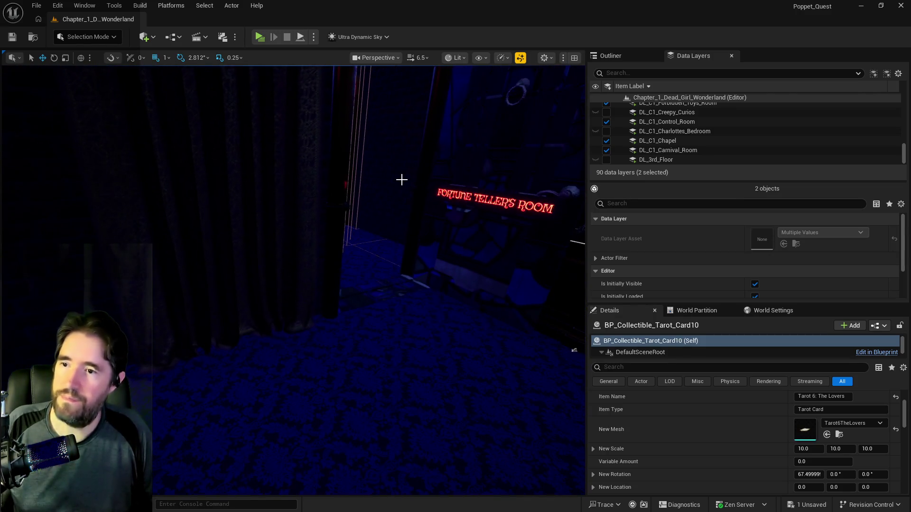
{"action": "mouse_move", "coordinate": [364, 207]}
{"action": "left_mouse_down"}
{"action": "mouse_move", "coordinate": [354, 181]}
{"action": "mouse_move", "coordinate": [319, 205]}
{"action": "mouse_move", "coordinate": [294, 205]}
{"action": "mouse_move", "coordinate": [325, 203]}
{"action": "mouse_move", "coordinate": [361, 260]}
{"action": "left_mouse_up"}
{"action": "left_click", "coordinate": [371, 247]}
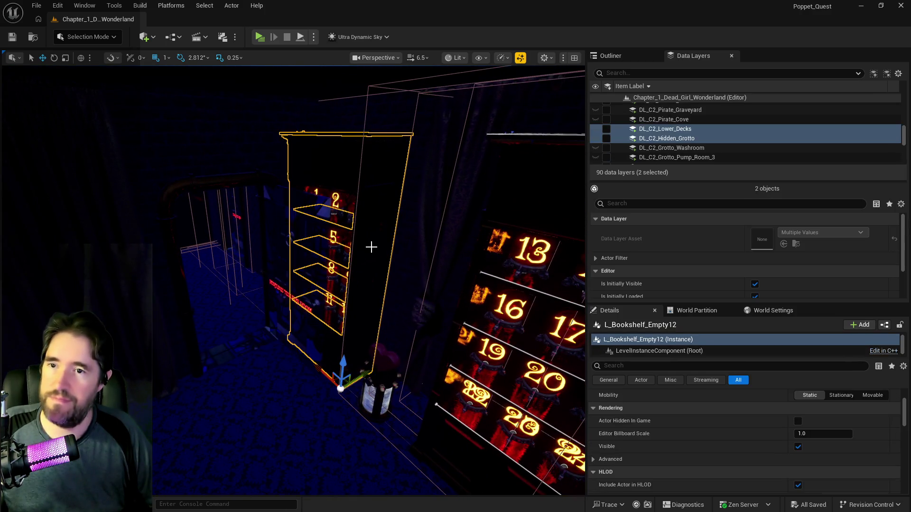
Select all twelve crystal balls in Crystal Ball Group 1 together with their bookshelf
{"action": "left_click", "coordinate": [351, 203]}
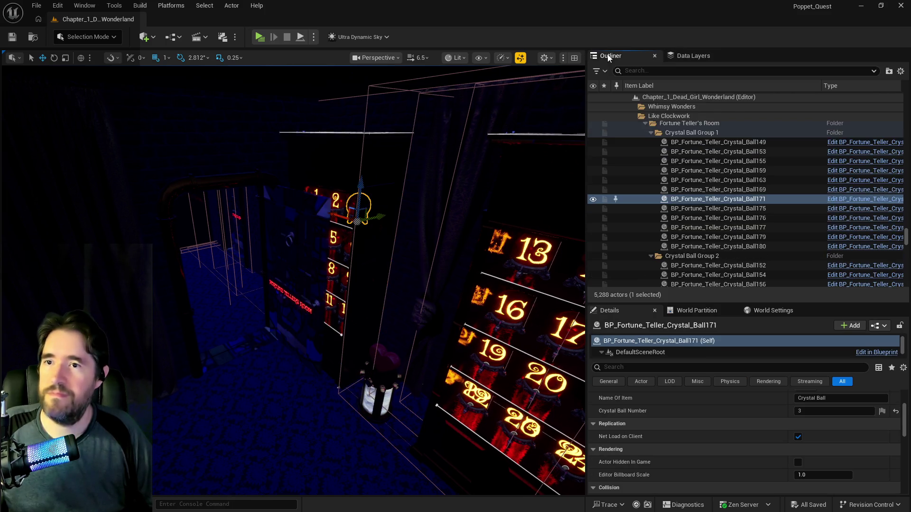
{"action": "left_click", "coordinate": [685, 134]}
{"action": "right_click", "coordinate": [685, 134]}
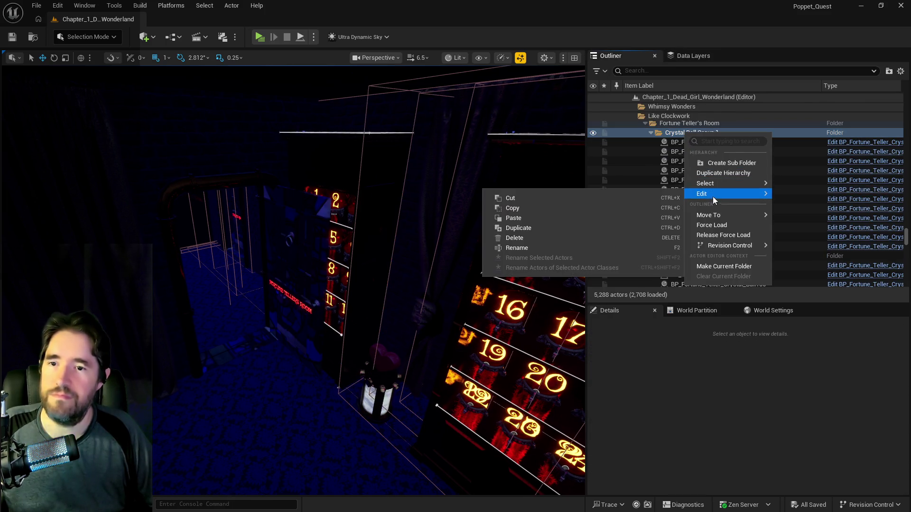
{"action": "mouse_move", "coordinate": [715, 183]}
{"action": "left_click", "coordinate": [789, 199]}
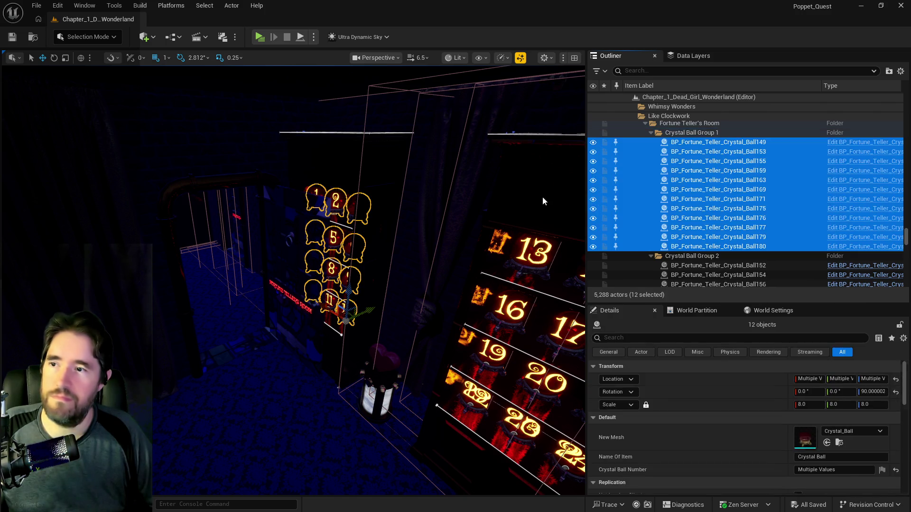
{"action": "left_click", "coordinate": [370, 170], "text": "ctrl"}
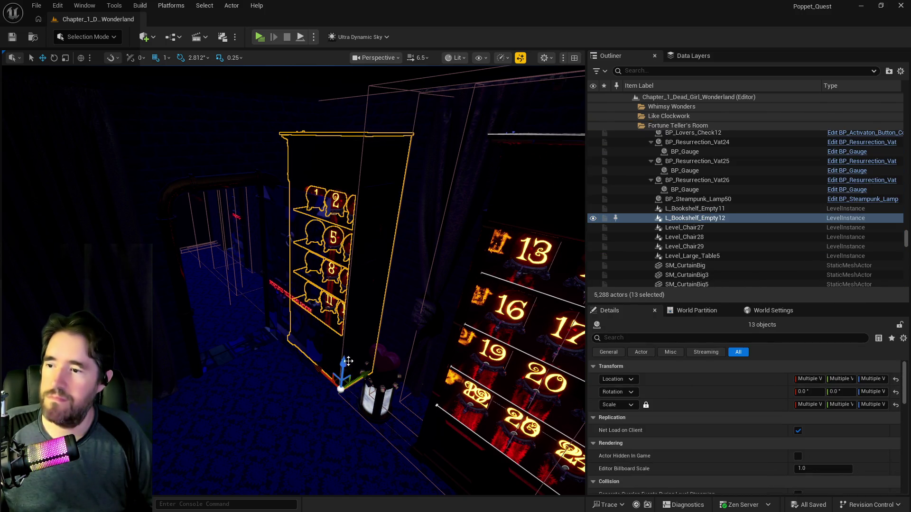
Move the bookshelf and balls down-left, rotate them, and push them back against the wall
{"action": "mouse_move", "coordinate": [366, 374]}
{"action": "left_mouse_down"}
{"action": "mouse_move", "coordinate": [240, 437]}
{"action": "mouse_move", "coordinate": [181, 450]}
{"action": "left_mouse_up"}
{"action": "key", "text": "f"}
{"action": "key", "text": "e"}
{"action": "left_click_drag", "start_coordinate": [321, 390], "coordinate": [277, 404]}
{"action": "left_click_drag", "start_coordinate": [348, 375], "coordinate": [346, 344]}
{"action": "key", "text": "w"}
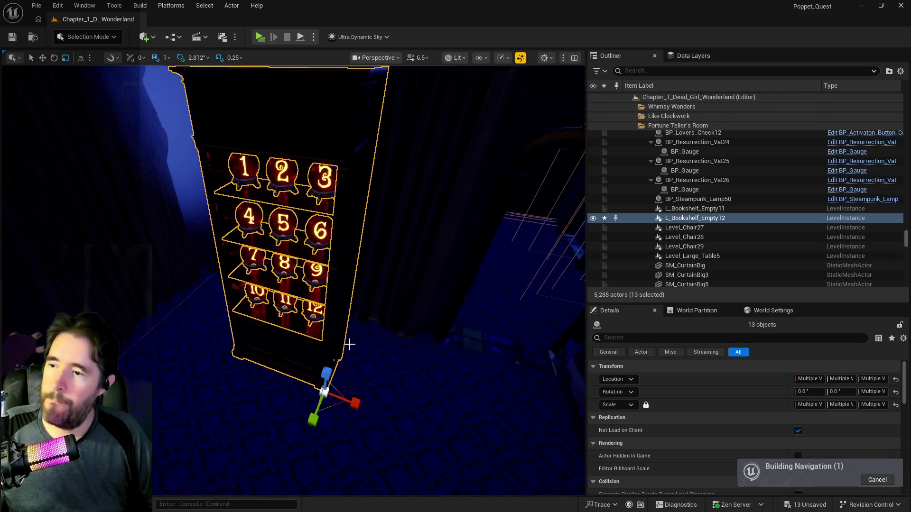
{"action": "mouse_move", "coordinate": [354, 406]}
{"action": "left_mouse_down"}
{"action": "mouse_move", "coordinate": [285, 375]}
{"action": "mouse_move", "coordinate": [275, 339]}
{"action": "mouse_move", "coordinate": [309, 299]}
{"action": "mouse_move", "coordinate": [300, 315]}
{"action": "left_mouse_up"}
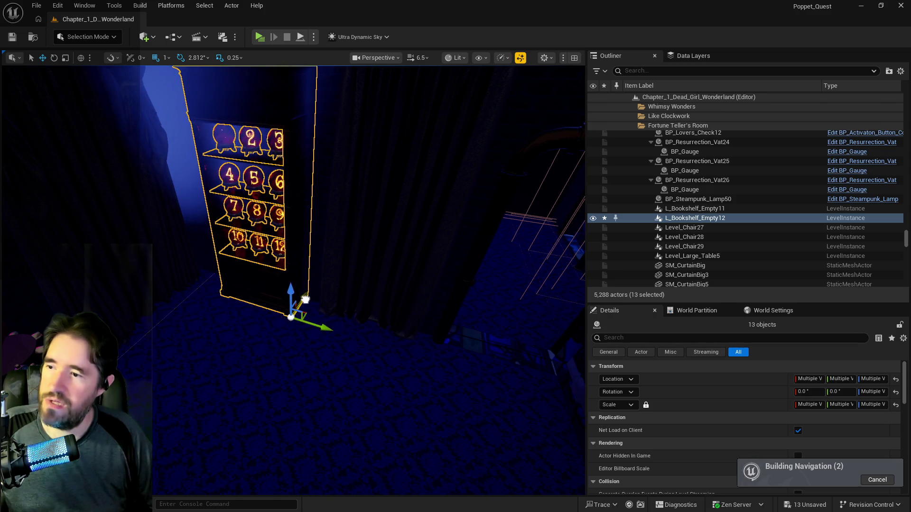
{"action": "scroll", "coordinate": [301, 315], "scroll_direction": "down", "scroll_amount": 3}
{"action": "scroll", "coordinate": [339, 392], "scroll_direction": "up", "scroll_amount": 10}
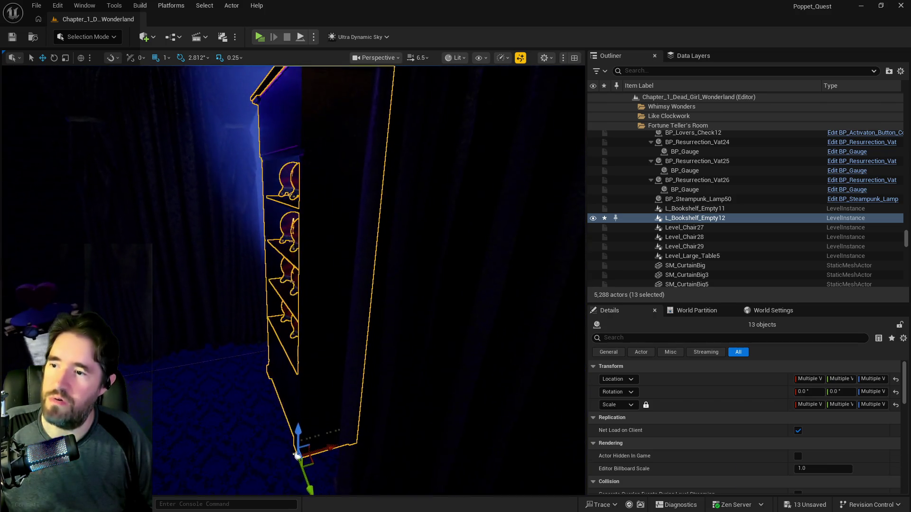
{"action": "left_click_drag", "start_coordinate": [265, 403], "coordinate": [231, 410]}
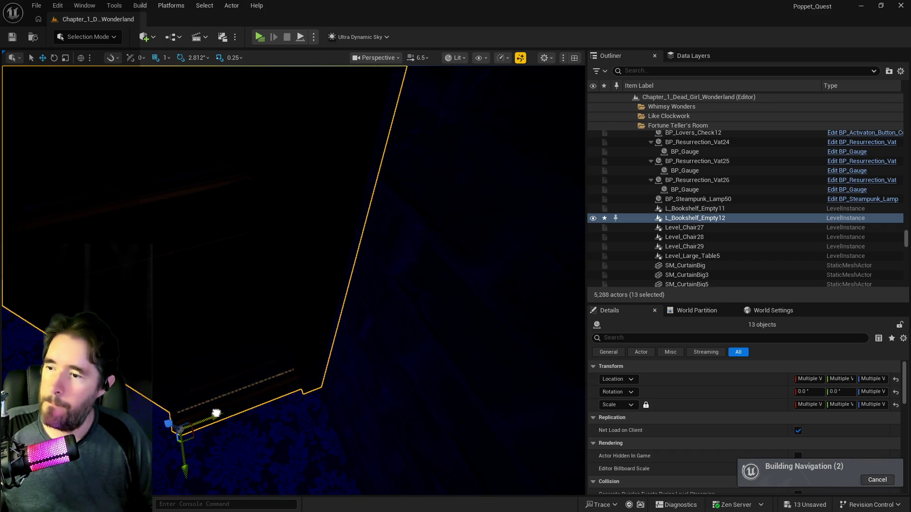
{"action": "mouse_move", "coordinate": [293, 280]}
{"action": "left_mouse_down"}
{"action": "mouse_move", "coordinate": [293, 322]}
{"action": "mouse_move", "coordinate": [256, 327]}
{"action": "mouse_move", "coordinate": [237, 314]}
{"action": "mouse_move", "coordinate": [266, 285]}
{"action": "mouse_move", "coordinate": [299, 295]}
{"action": "mouse_move", "coordinate": [327, 268]}
{"action": "mouse_move", "coordinate": [284, 265]}
{"action": "mouse_move", "coordinate": [294, 278]}
{"action": "left_mouse_up"}
{"action": "left_click", "coordinate": [316, 284]}
Frame the heart together with its vat, then reposition the heart vat within the room
{"action": "left_click", "coordinate": [321, 272], "text": "ctrl"}
{"action": "key", "text": "f"}
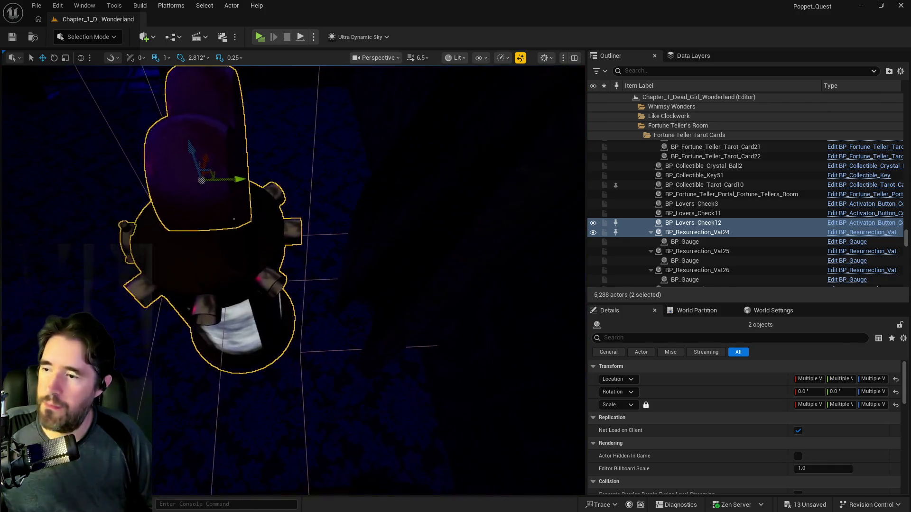
{"action": "mouse_move", "coordinate": [364, 251]}
{"action": "left_mouse_down"}
{"action": "mouse_move", "coordinate": [351, 258]}
{"action": "mouse_move", "coordinate": [364, 250]}
{"action": "left_mouse_up"}
{"action": "mouse_move", "coordinate": [525, 242]}
{"action": "left_mouse_down"}
{"action": "mouse_move", "coordinate": [190, 341]}
{"action": "mouse_move", "coordinate": [219, 304]}
{"action": "mouse_move", "coordinate": [162, 314]}
{"action": "mouse_move", "coordinate": [247, 313]}
{"action": "left_mouse_up"}
{"action": "key", "text": "e"}
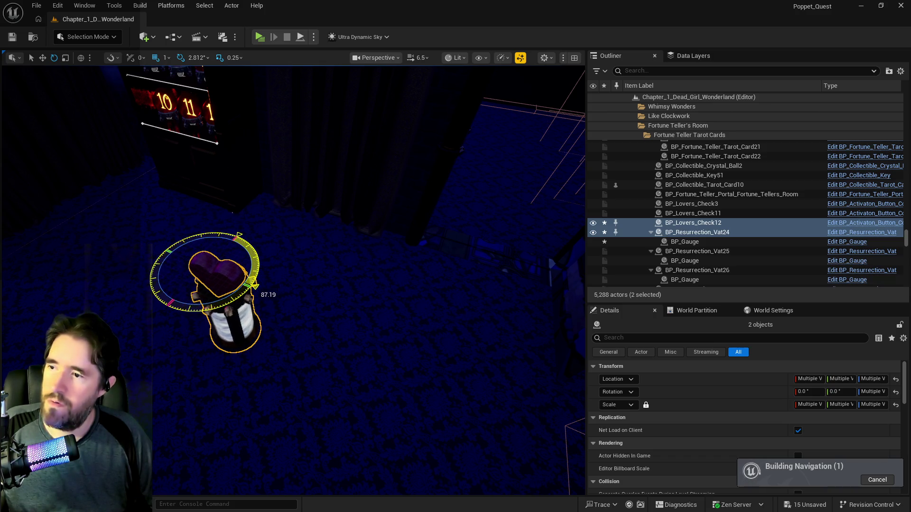
{"action": "left_click_drag", "start_coordinate": [294, 285], "coordinate": [228, 285]}
{"action": "mouse_move", "coordinate": [354, 304]}
{"action": "left_mouse_down"}
{"action": "mouse_move", "coordinate": [342, 297]}
{"action": "mouse_move", "coordinate": [354, 304]}
{"action": "left_mouse_up"}
{"action": "key", "text": "r"}
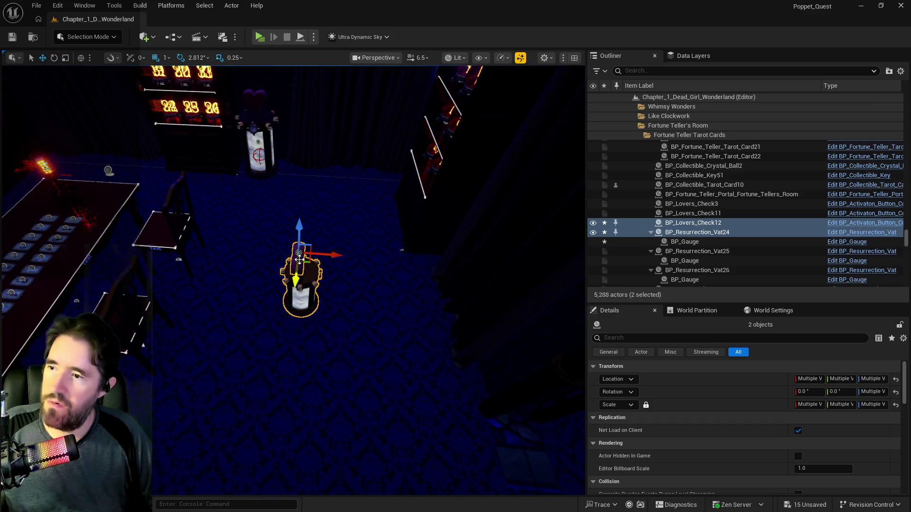
{"action": "left_click_drag", "start_coordinate": [339, 256], "coordinate": [484, 275]}
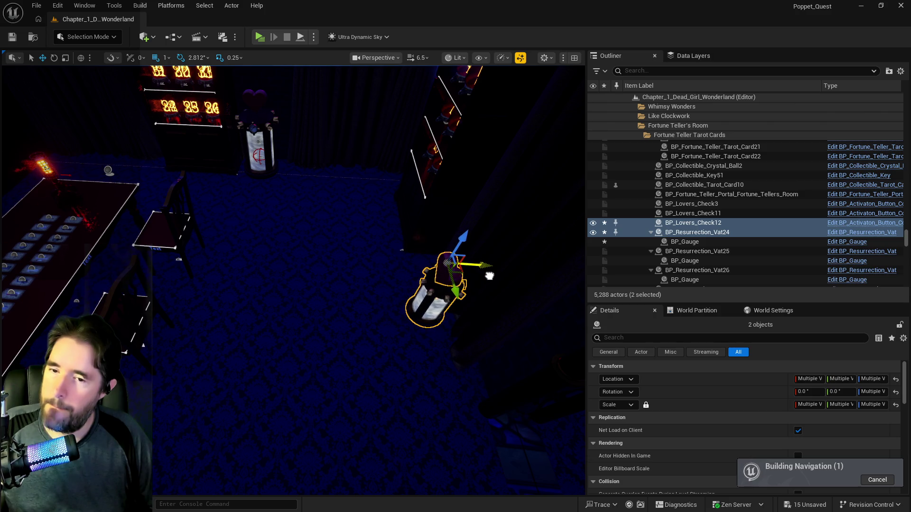
{"action": "scroll", "coordinate": [725, 421], "scroll_direction": "down", "scroll_amount": 1}
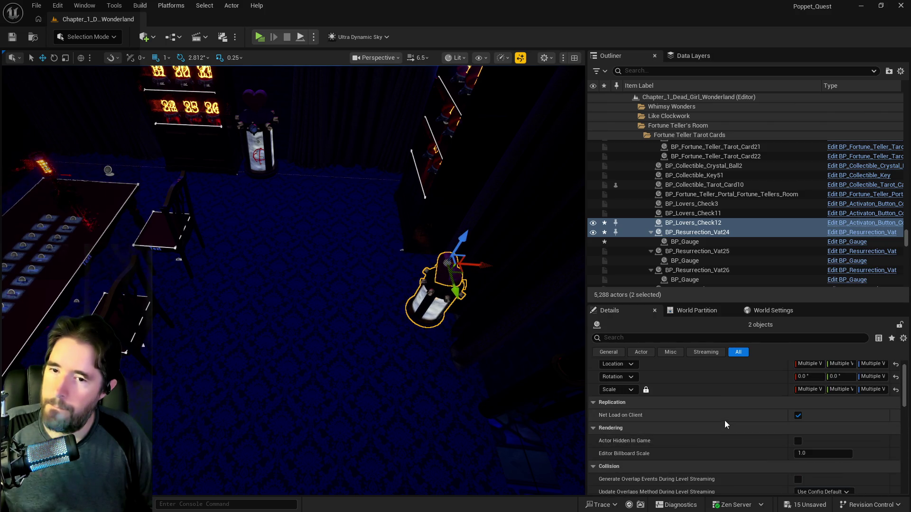
Select BP_Lovers_Check12 alone, turn it to 0°, and nudge it along Y and X onto the vat
{"action": "left_click", "coordinate": [448, 263]}
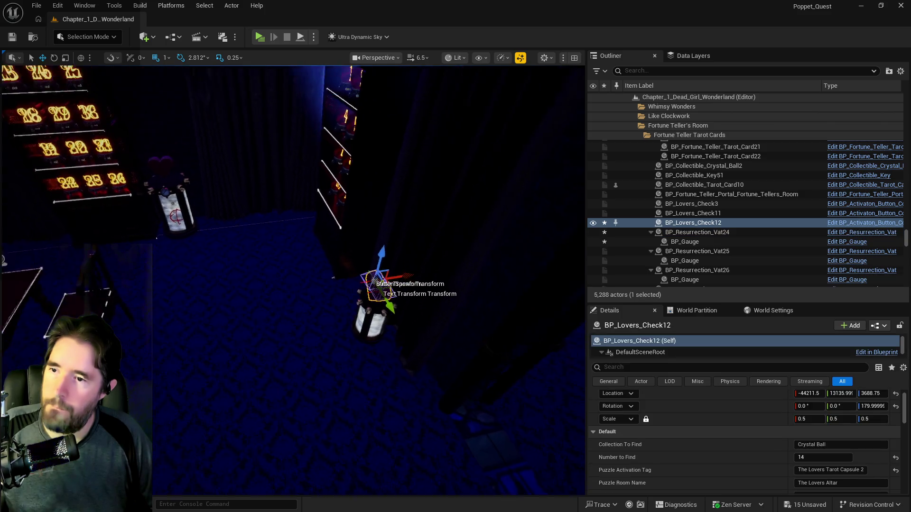
{"action": "mouse_move", "coordinate": [210, 385]}
{"action": "left_mouse_down"}
{"action": "mouse_move", "coordinate": [407, 205]}
{"action": "mouse_move", "coordinate": [506, 276]}
{"action": "mouse_move", "coordinate": [463, 199]}
{"action": "mouse_move", "coordinate": [439, 219]}
{"action": "mouse_move", "coordinate": [447, 230]}
{"action": "mouse_move", "coordinate": [438, 248]}
{"action": "left_mouse_up"}
{"action": "key", "text": "r"}
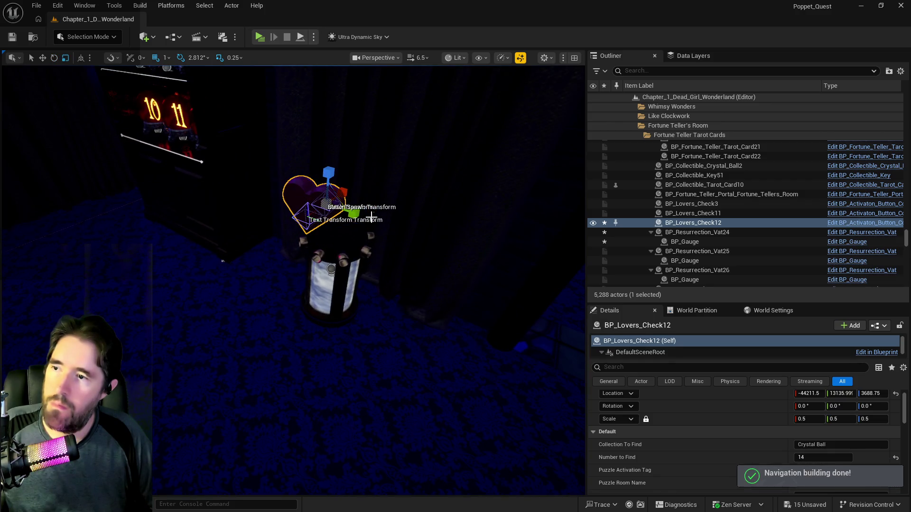
{"action": "key", "text": "w"}
{"action": "left_click_drag", "start_coordinate": [372, 217], "coordinate": [396, 229]}
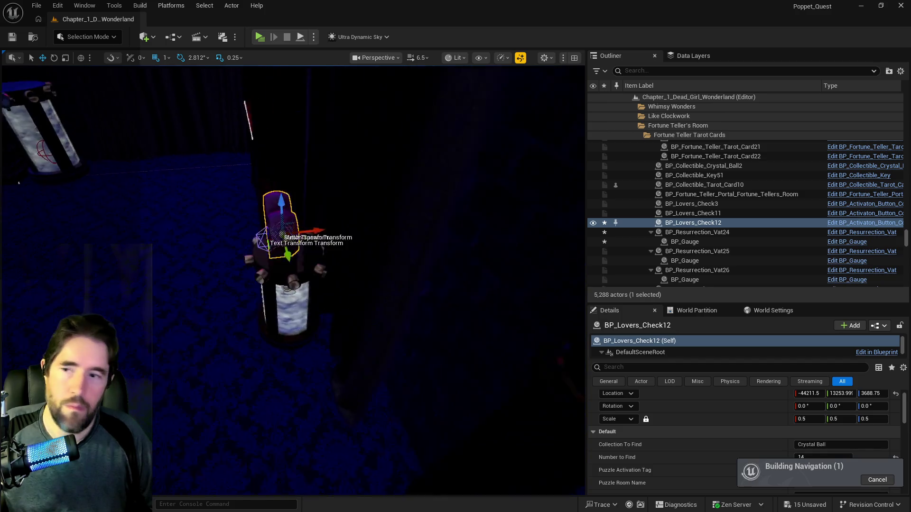
{"action": "left_click_drag", "start_coordinate": [321, 236], "coordinate": [325, 236]}
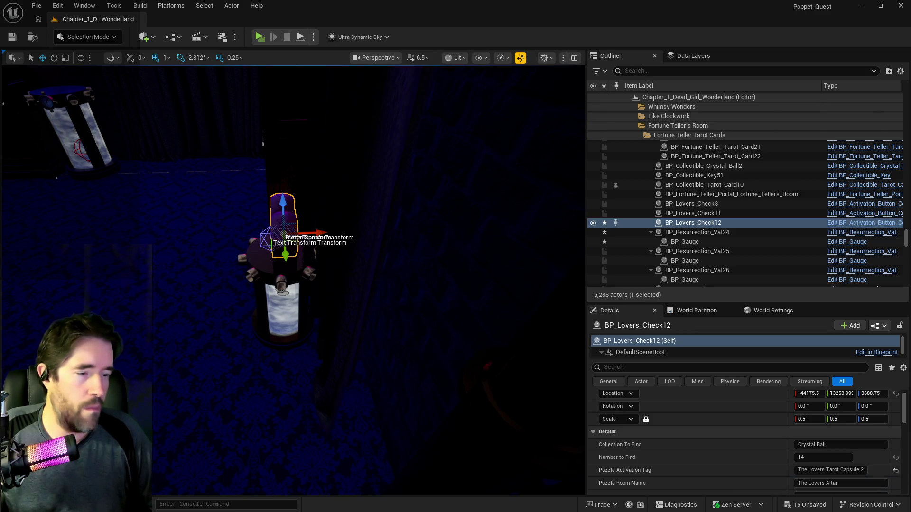
{"action": "mouse_move", "coordinate": [444, 318]}
{"action": "left_mouse_down"}
{"action": "mouse_move", "coordinate": [522, 312]}
{"action": "mouse_move", "coordinate": [410, 314]}
{"action": "mouse_move", "coordinate": [434, 287]}
{"action": "mouse_move", "coordinate": [405, 311]}
{"action": "left_mouse_up"}
{"action": "left_click", "coordinate": [302, 304]}
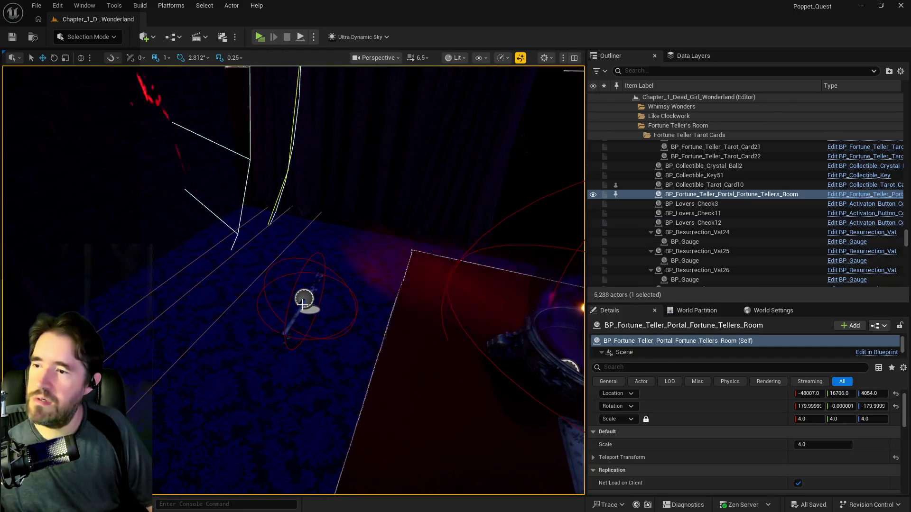
Delete the Lovers Altar key BP_Collectible_Key51 and save the level with Ctrl+S
{"action": "scroll", "coordinate": [302, 304], "scroll_direction": "up", "scroll_amount": 5}
{"action": "left_click", "coordinate": [332, 385]}
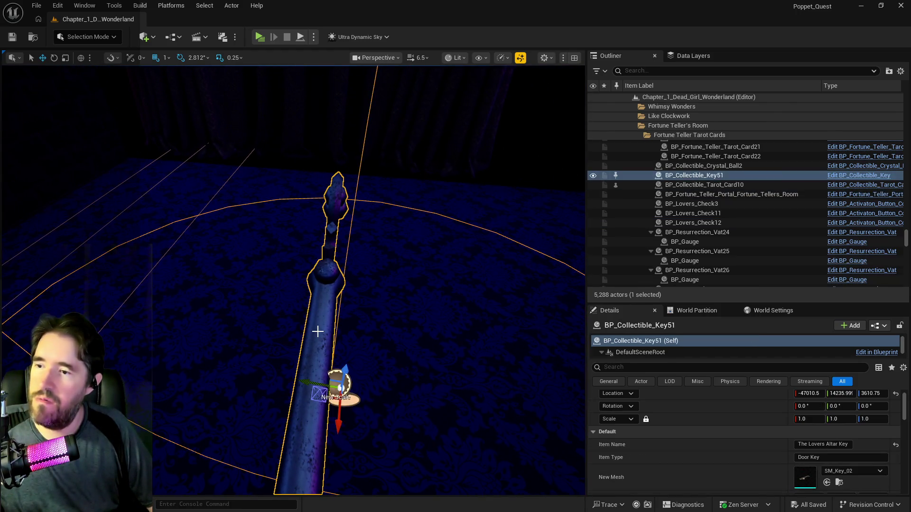
{"action": "key", "text": "f"}
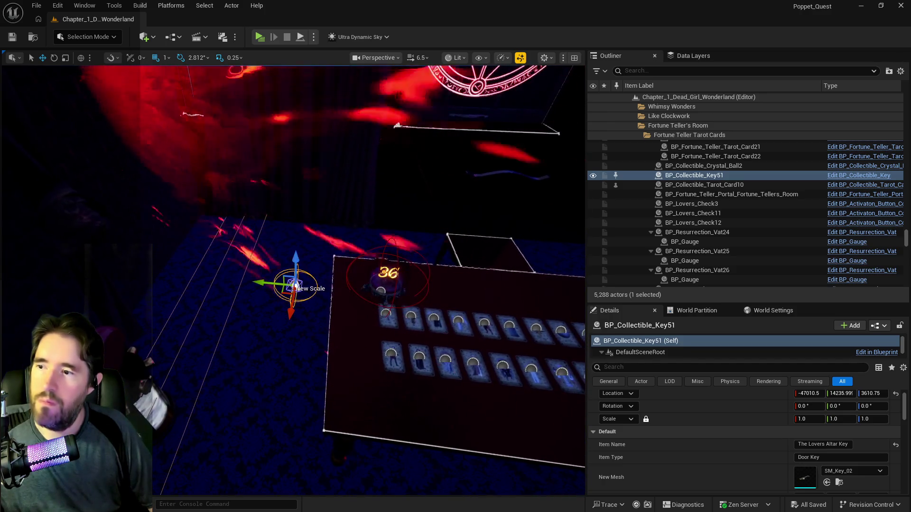
{"action": "mouse_move", "coordinate": [263, 284]}
{"action": "left_mouse_down"}
{"action": "mouse_move", "coordinate": [433, 297]}
{"action": "mouse_move", "coordinate": [360, 380]}
{"action": "mouse_move", "coordinate": [311, 342]}
{"action": "mouse_move", "coordinate": [289, 351]}
{"action": "mouse_move", "coordinate": [303, 358]}
{"action": "mouse_move", "coordinate": [300, 351]}
{"action": "left_mouse_up"}
{"action": "key", "text": "Delete"}
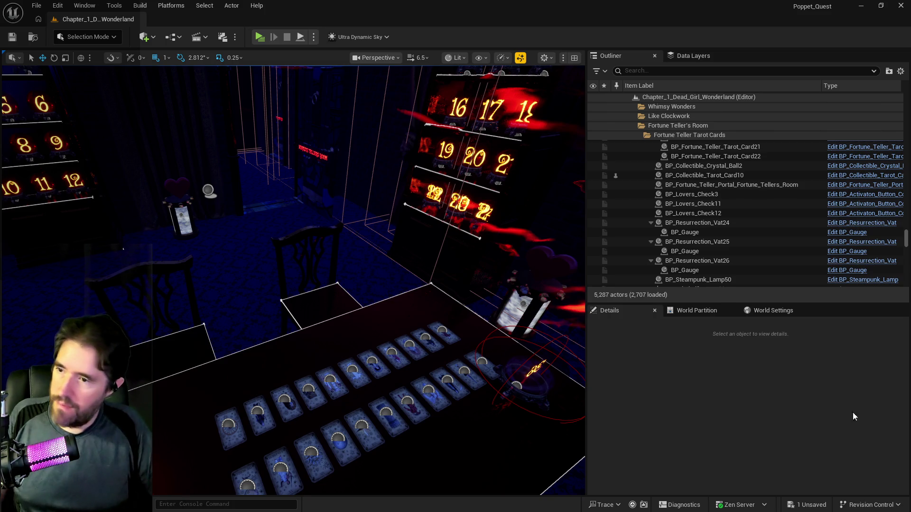
{"action": "left_click_drag", "start_coordinate": [290, 277], "coordinate": [290, 277]}
{"action": "key", "text": "ctrl+s"}
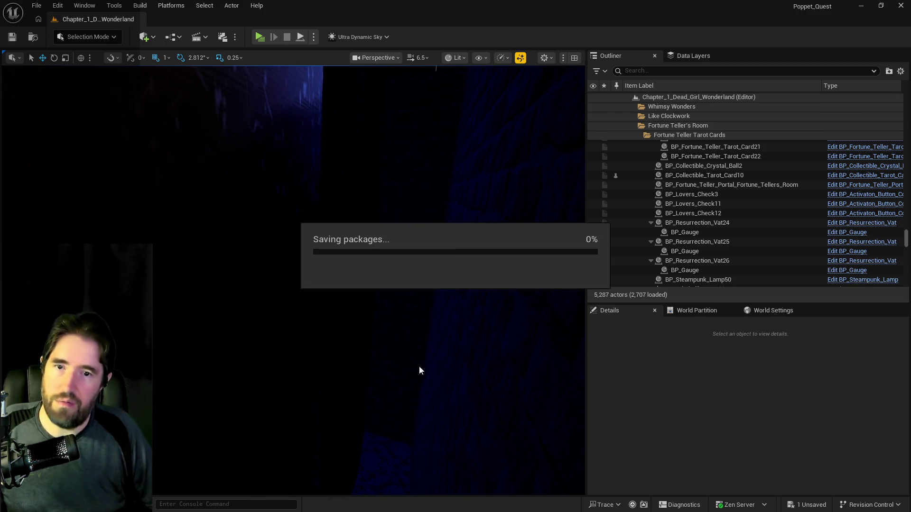
{"action": "left_click_drag", "start_coordinate": [354, 369], "coordinate": [354, 369]}
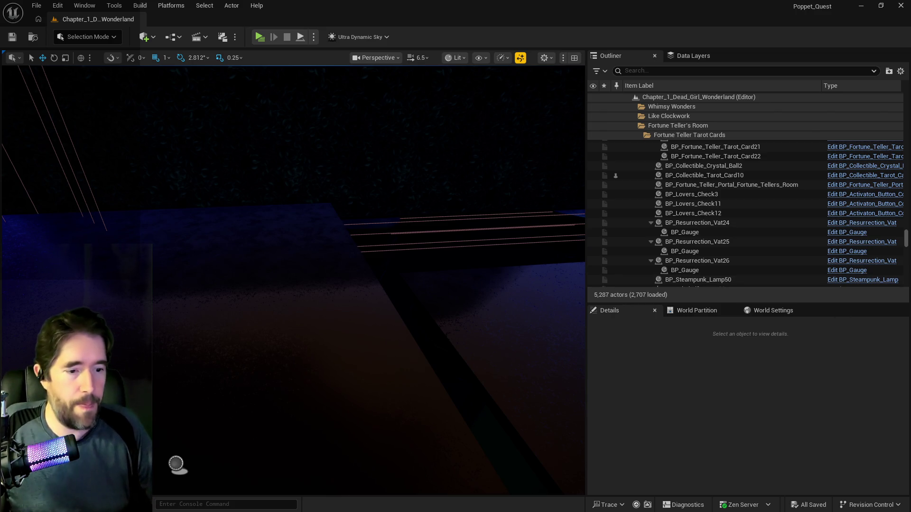
{"action": "key", "text": "alt+Tab"}
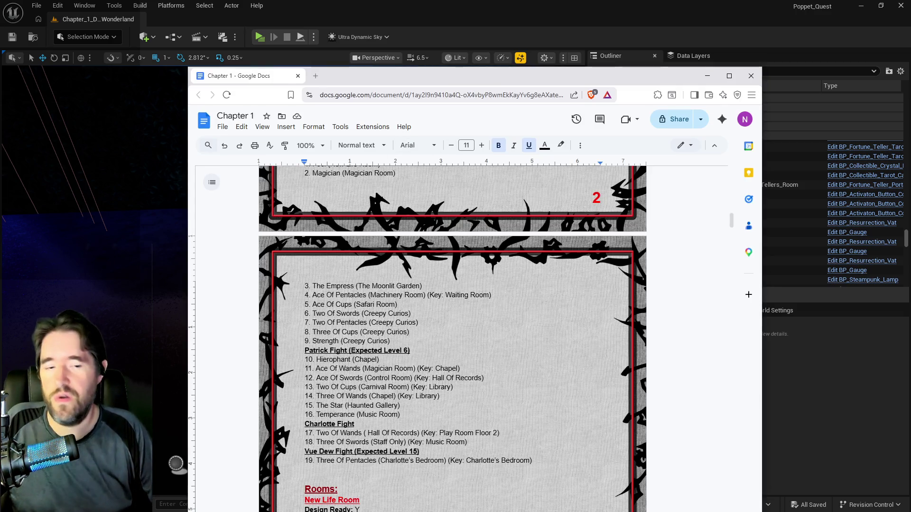
{"action": "key", "text": "alt+Tab"}
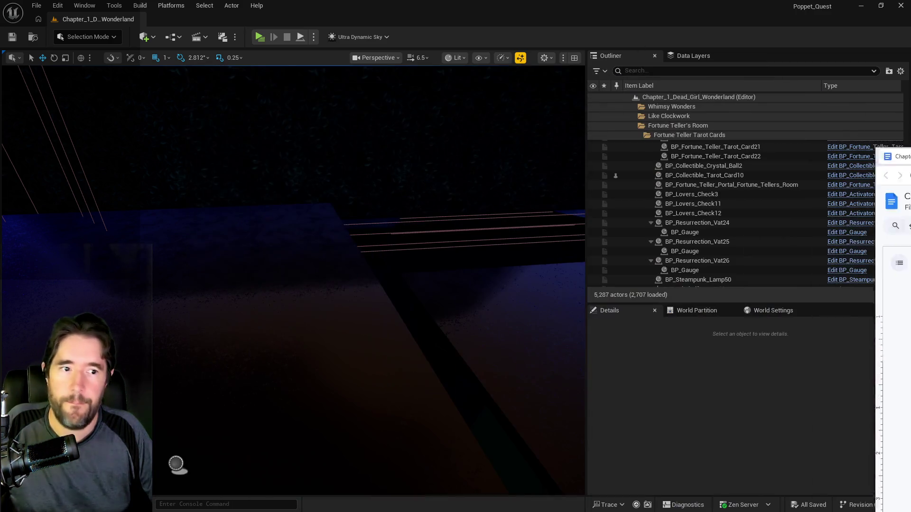
{"action": "left_click_drag", "start_coordinate": [453, 294], "coordinate": [427, 279]}
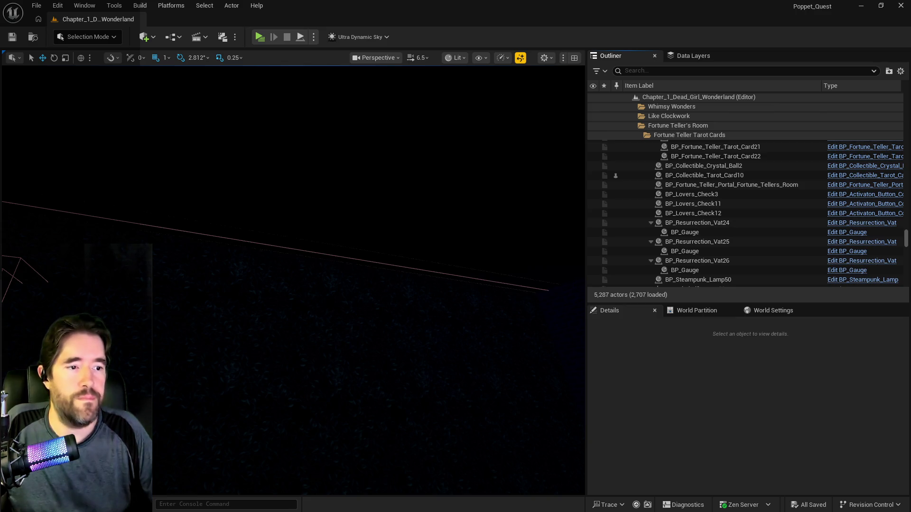
{"action": "left_click_drag", "start_coordinate": [427, 280], "coordinate": [427, 299]}
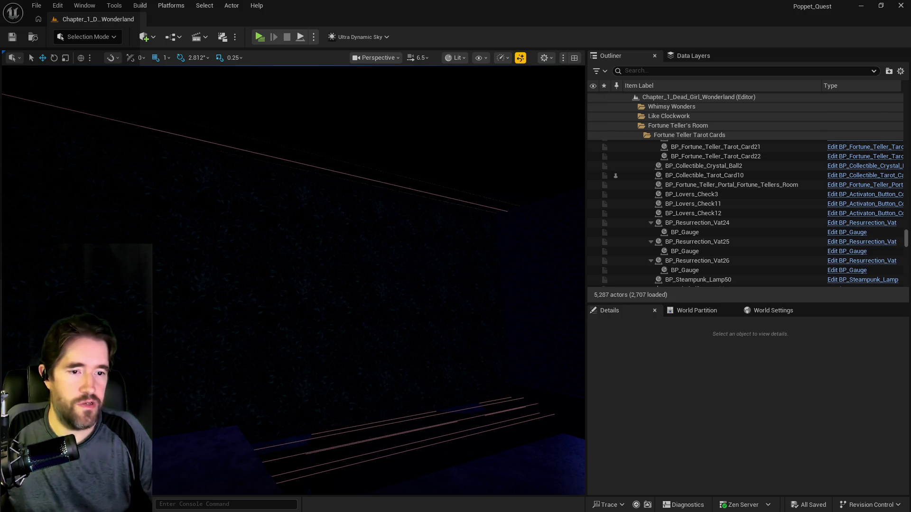
{"action": "mouse_move", "coordinate": [495, 339]}
{"action": "left_mouse_down"}
{"action": "mouse_move", "coordinate": [474, 323]}
{"action": "mouse_move", "coordinate": [450, 337]}
{"action": "mouse_move", "coordinate": [403, 328]}
{"action": "mouse_move", "coordinate": [277, 381]}
{"action": "left_mouse_up"}
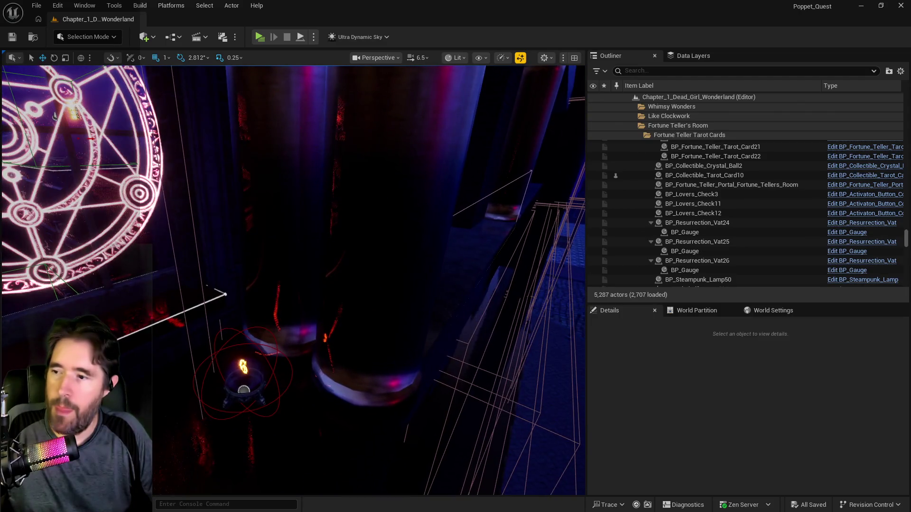
Cut the crystal ball by the magic circle, then undo to restore it on the clipboard
{"action": "left_click", "coordinate": [235, 376]}
{"action": "key", "text": "Delete"}
{"action": "left_click_drag", "start_coordinate": [320, 399], "coordinate": [40, 5]}
{"action": "left_click", "coordinate": [58, 5]}
{"action": "left_click", "coordinate": [196, 150]}
{"action": "key", "text": "ctrl+z"}
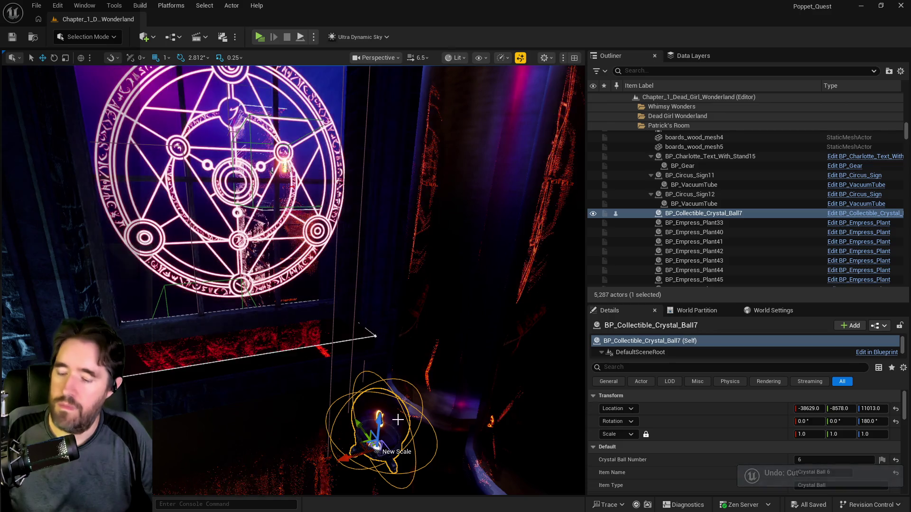
{"action": "mouse_move", "coordinate": [380, 325]}
{"action": "left_mouse_down"}
{"action": "mouse_move", "coordinate": [358, 336]}
{"action": "mouse_move", "coordinate": [280, 339]}
{"action": "left_mouse_up"}
{"action": "left_click_drag", "start_coordinate": [129, 370], "coordinate": [82, 349]}
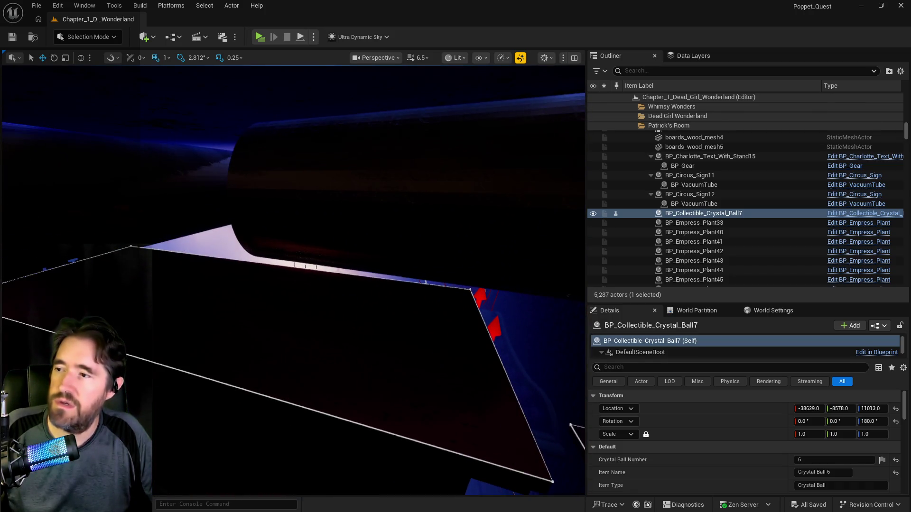
Paste the crystal ball at the library bookshelf and set its number to 7
{"action": "right_click", "coordinate": [363, 331]}
{"action": "mouse_move", "coordinate": [422, 353]}
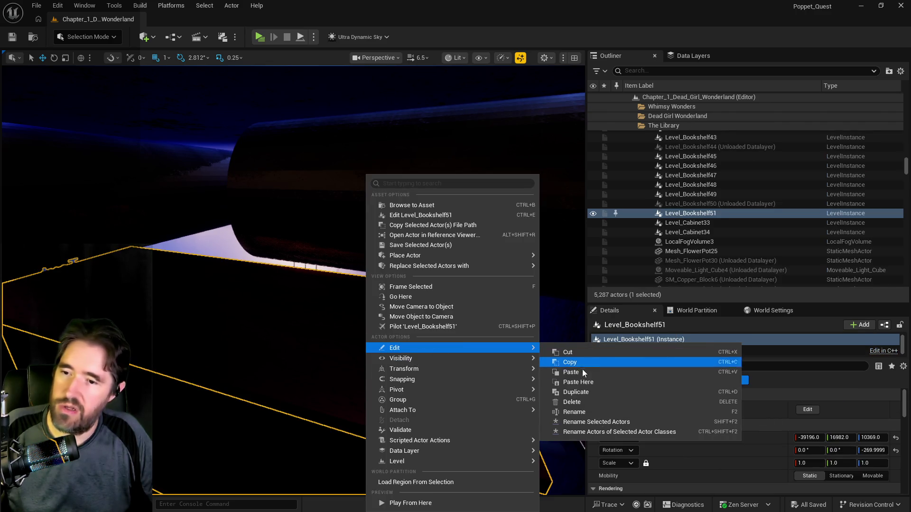
{"action": "left_click", "coordinate": [583, 385]}
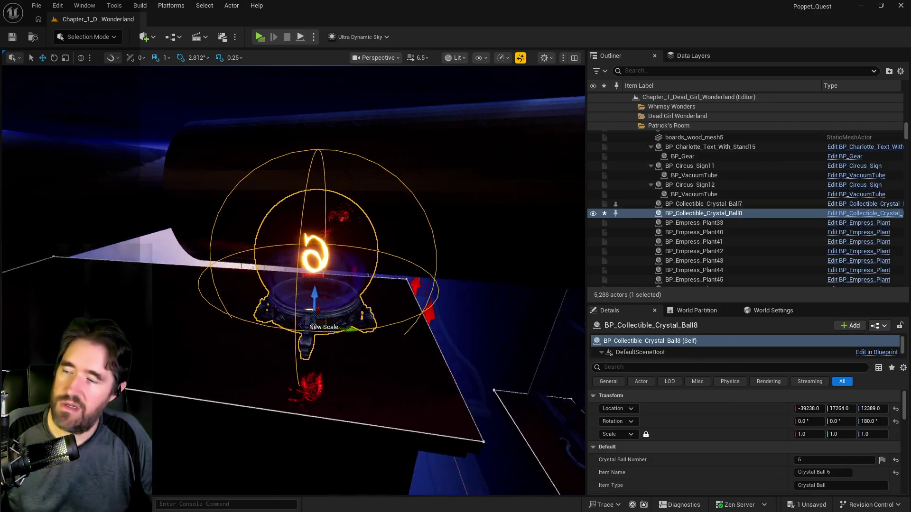
{"action": "key", "text": "f"}
{"action": "type", "text": "90"}
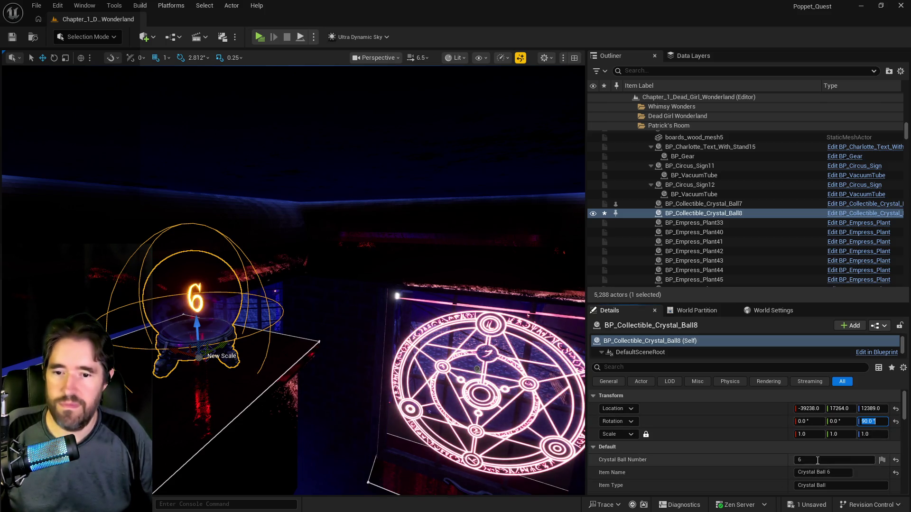
{"action": "type", "text": "7"}
{"action": "left_click", "coordinate": [839, 474]}
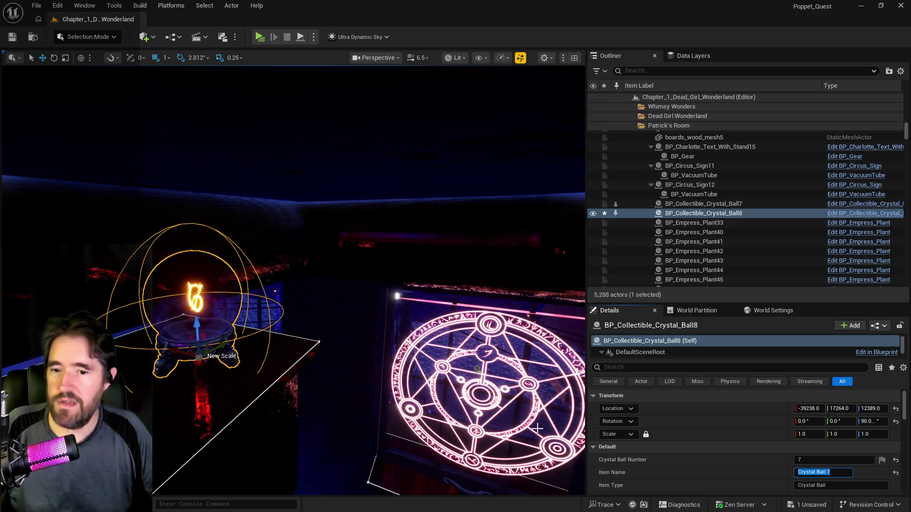
Move the new crystal ball into The Library folder
{"action": "right_click", "coordinate": [710, 213]}
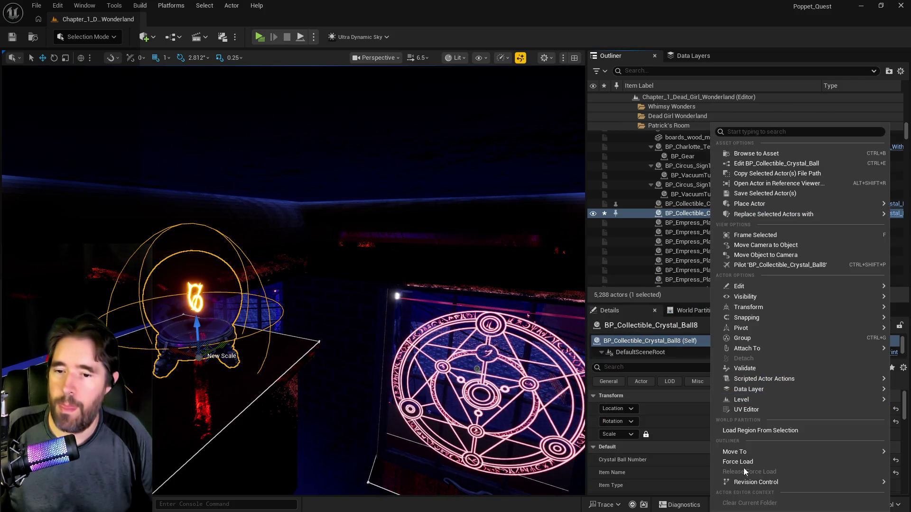
{"action": "mouse_move", "coordinate": [747, 451]}
{"action": "type", "text": "lib"}
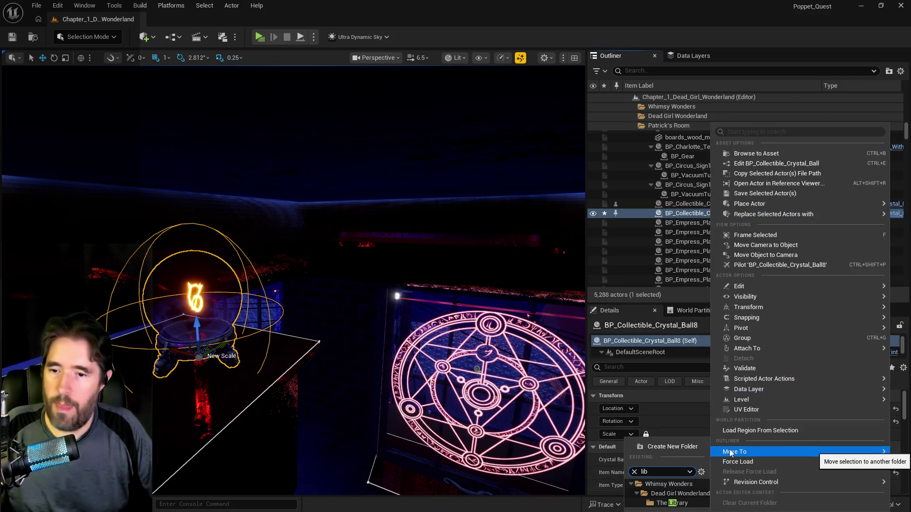
{"action": "left_click", "coordinate": [672, 505]}
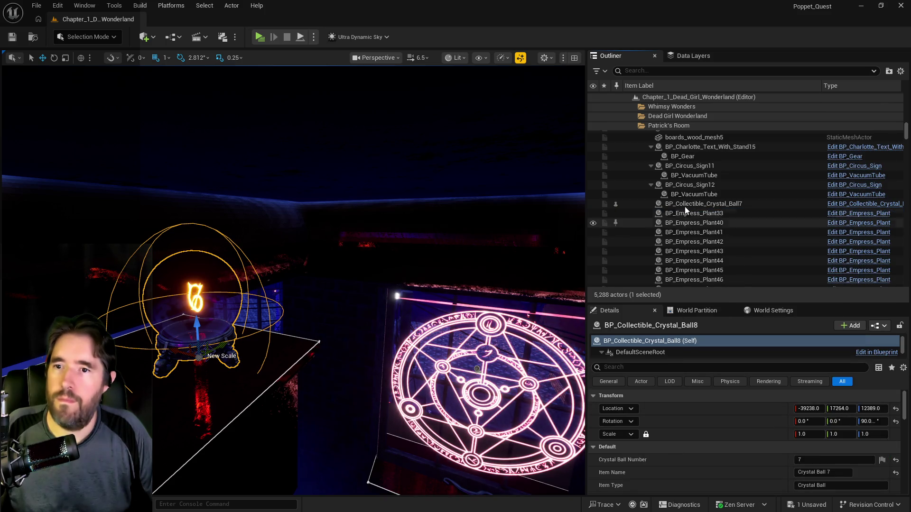
{"action": "left_click", "coordinate": [679, 56]}
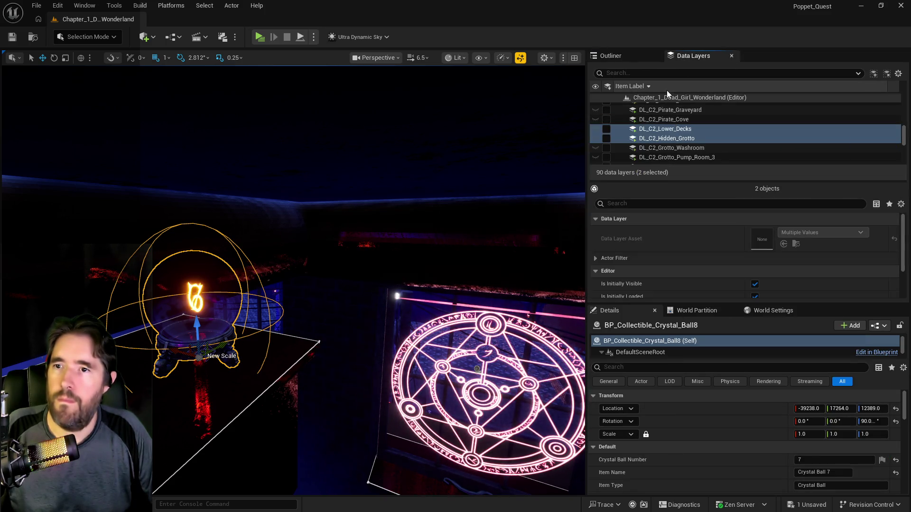
Browse the Data Layers list and sort it in ascending order
{"action": "scroll", "coordinate": [668, 150], "scroll_direction": "up", "scroll_amount": 5}
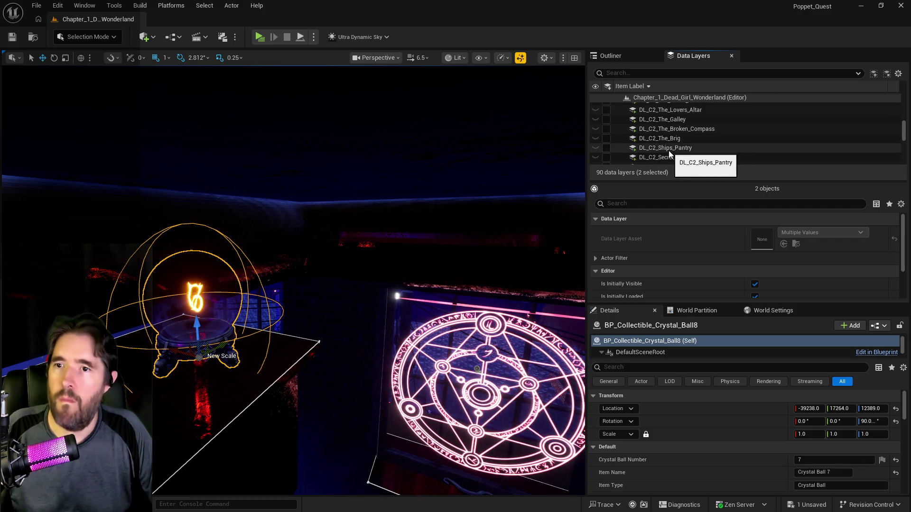
{"action": "scroll", "coordinate": [668, 150], "scroll_direction": "up", "scroll_amount": 6}
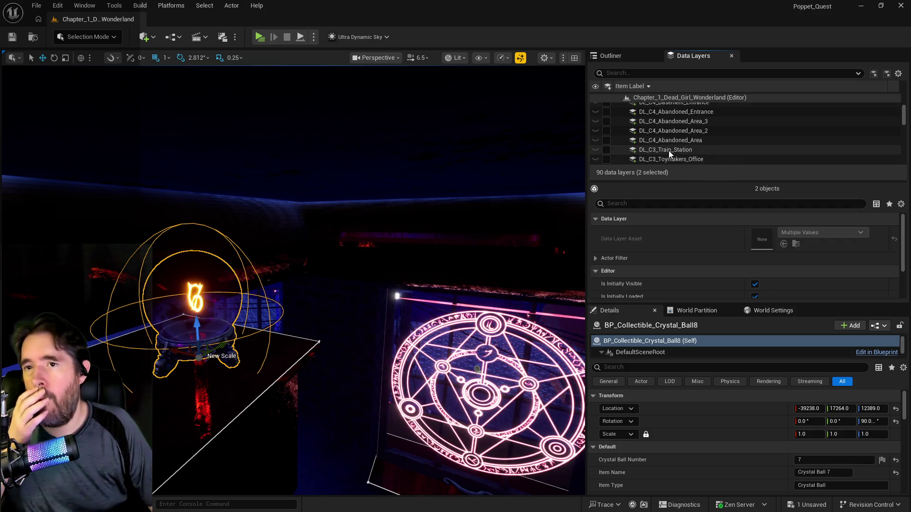
{"action": "scroll", "coordinate": [668, 150], "scroll_direction": "down", "scroll_amount": 5}
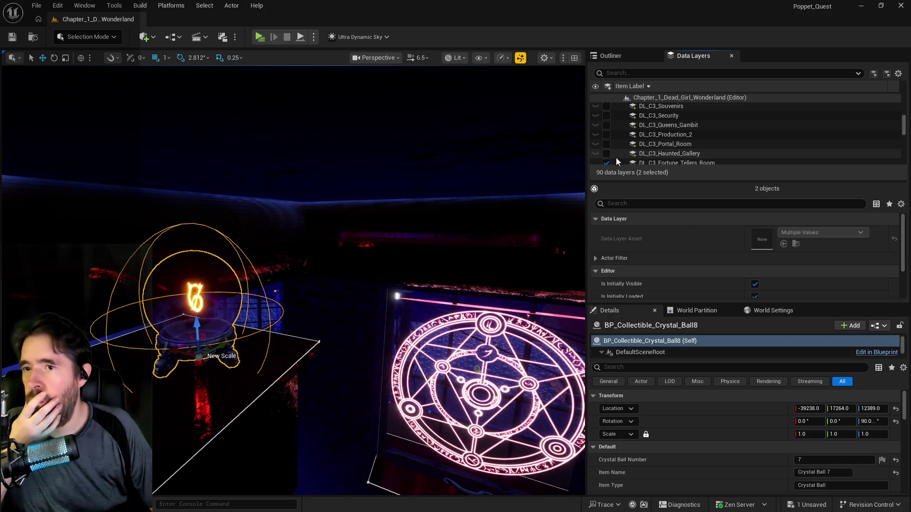
{"action": "scroll", "coordinate": [607, 163], "scroll_direction": "down", "scroll_amount": 5}
{"action": "left_click", "coordinate": [660, 142]}
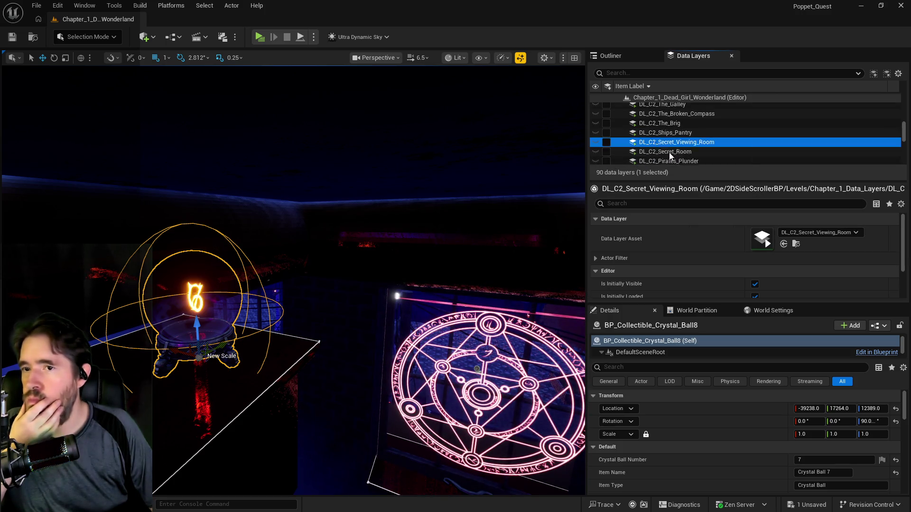
{"action": "scroll", "coordinate": [677, 157], "scroll_direction": "up", "scroll_amount": 5}
{"action": "scroll", "coordinate": [676, 156], "scroll_direction": "up", "scroll_amount": 2}
{"action": "left_click", "coordinate": [673, 152]}
{"action": "scroll", "coordinate": [674, 152], "scroll_direction": "down", "scroll_amount": 5}
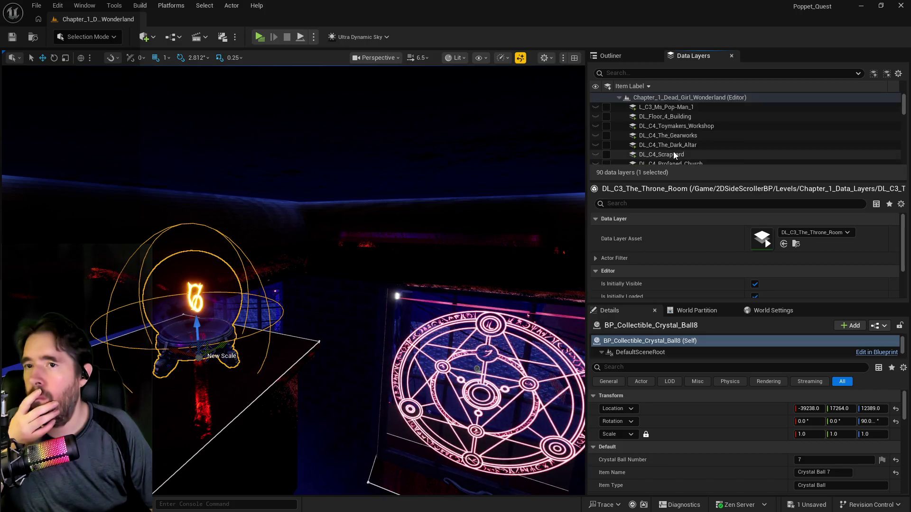
{"action": "left_click", "coordinate": [698, 86]}
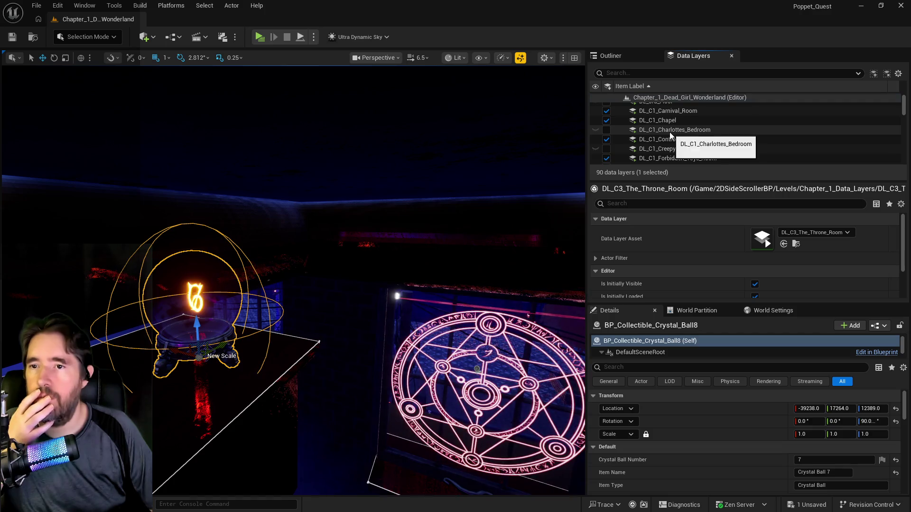
Add the selected crystal ball to the DL_C1_Library data layer
{"action": "scroll", "coordinate": [670, 138], "scroll_direction": "down", "scroll_amount": 2}
{"action": "scroll", "coordinate": [669, 143], "scroll_direction": "down", "scroll_amount": 2}
{"action": "scroll", "coordinate": [664, 136], "scroll_direction": "down", "scroll_amount": 1}
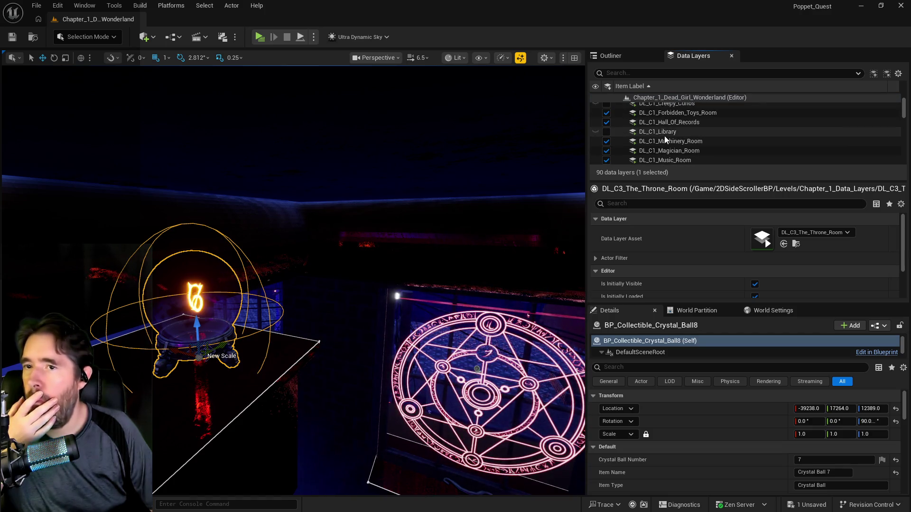
{"action": "left_click", "coordinate": [666, 133]}
{"action": "right_click", "coordinate": [666, 134]}
{"action": "left_click", "coordinate": [698, 227]}
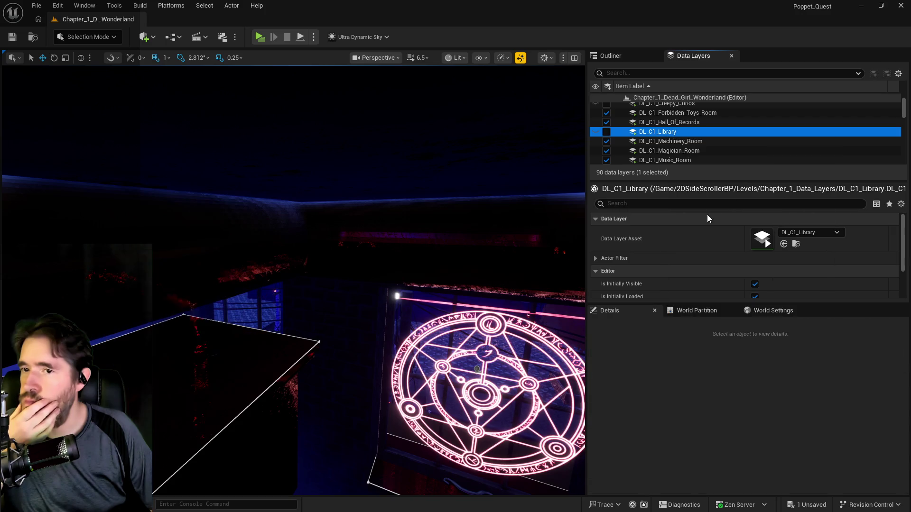
{"action": "scroll", "coordinate": [671, 152], "scroll_direction": "up", "scroll_amount": 3}
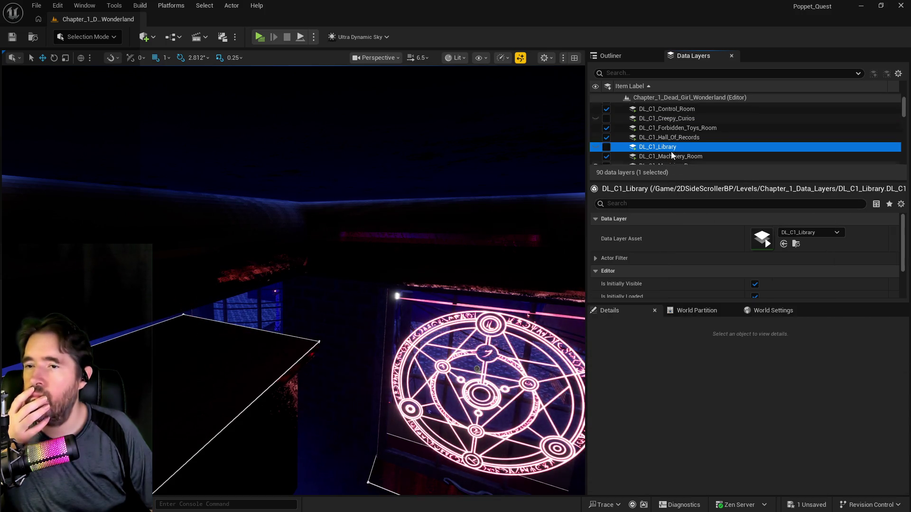
{"action": "scroll", "coordinate": [671, 152], "scroll_direction": "down", "scroll_amount": 3}
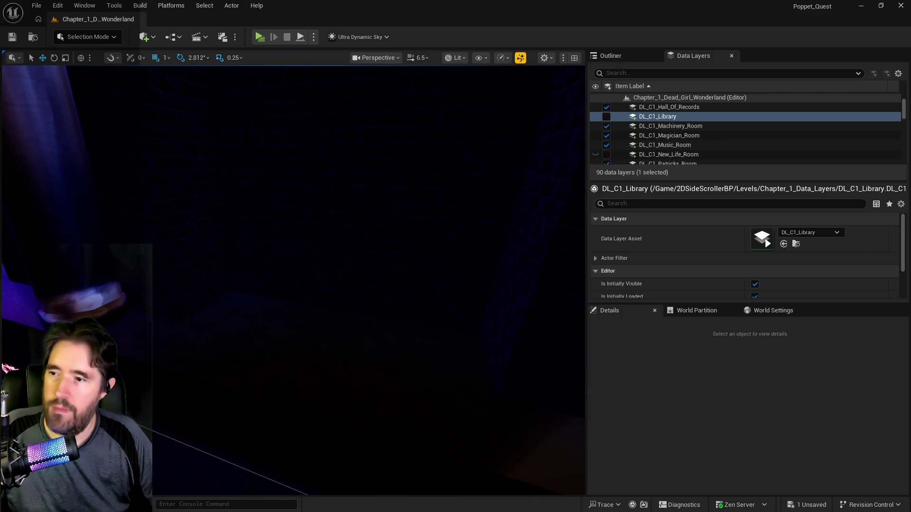
{"action": "right_click", "coordinate": [261, 328]}
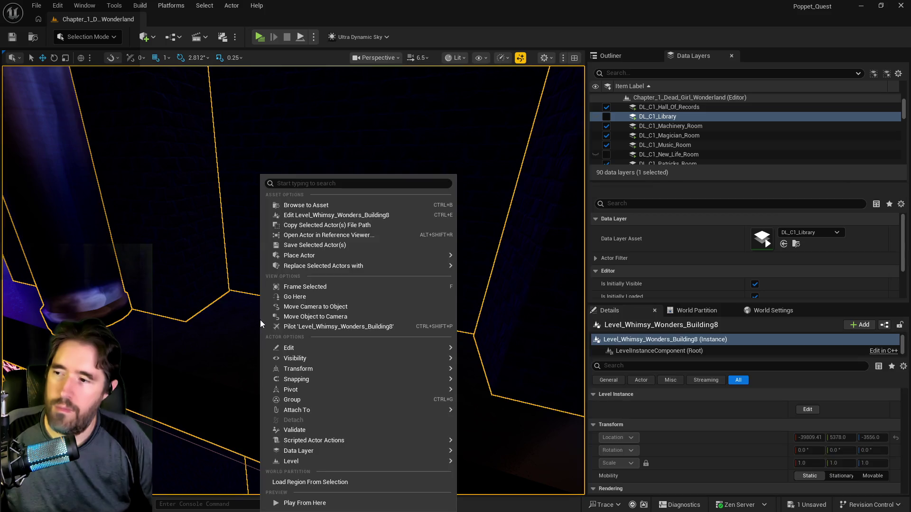
Paste a crystal ball here as BP_Collectible_Crystal_Ball9, raise it slightly, and switch to the PQ Crystal Balls document
{"action": "mouse_move", "coordinate": [290, 348]}
{"action": "left_click", "coordinate": [479, 382]}
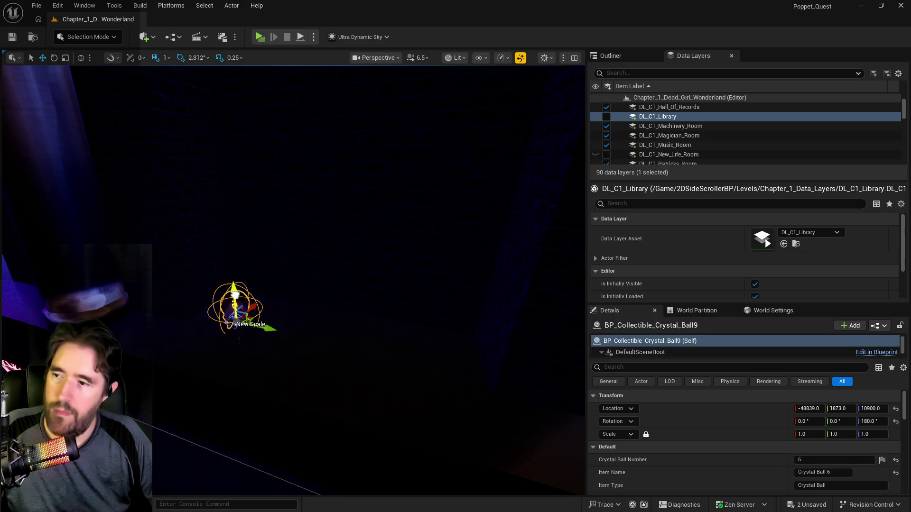
{"action": "left_click_drag", "start_coordinate": [235, 296], "coordinate": [233, 280]}
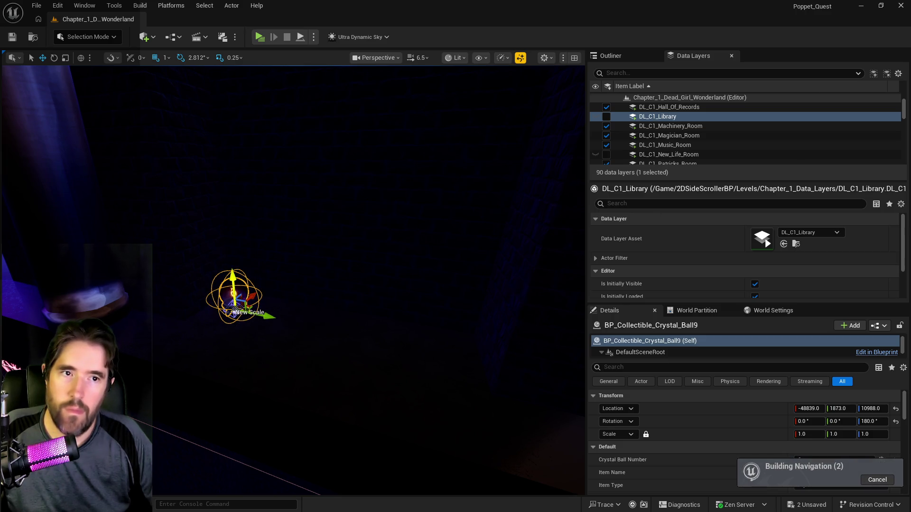
{"action": "key", "text": "alt+Tab"}
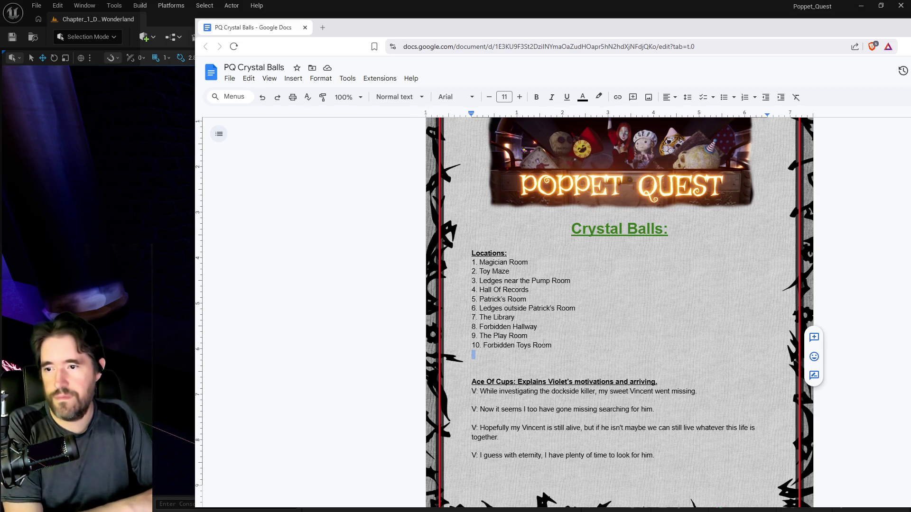
Move The Play Room wording from item 9 into item 8, replacing Forbidden Hallway
{"action": "left_click_drag", "start_coordinate": [537, 327], "coordinate": [514, 326]}
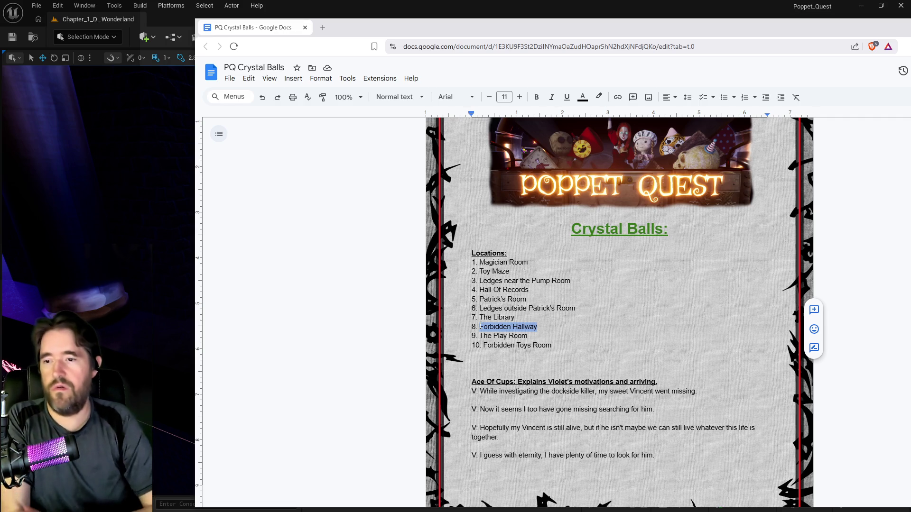
{"action": "left_click_drag", "start_coordinate": [527, 336], "coordinate": [514, 336]}
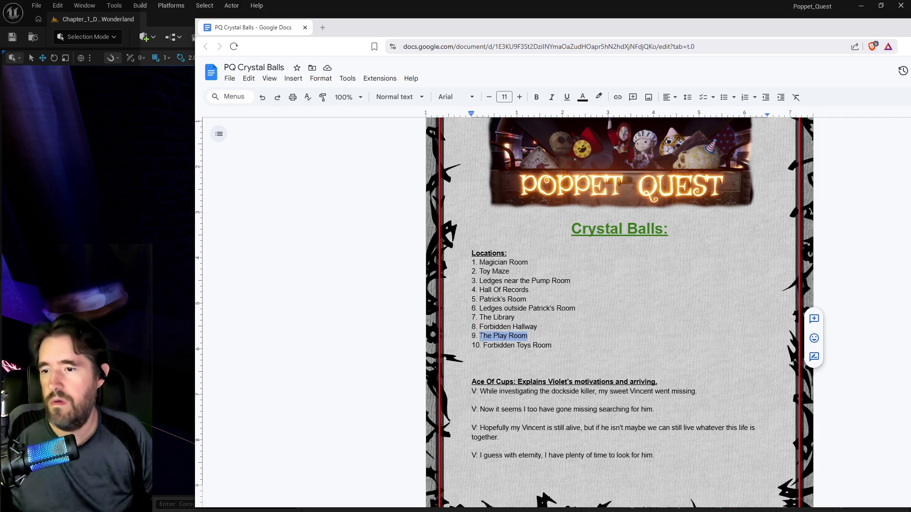
{"action": "key", "text": "BackSpace"}
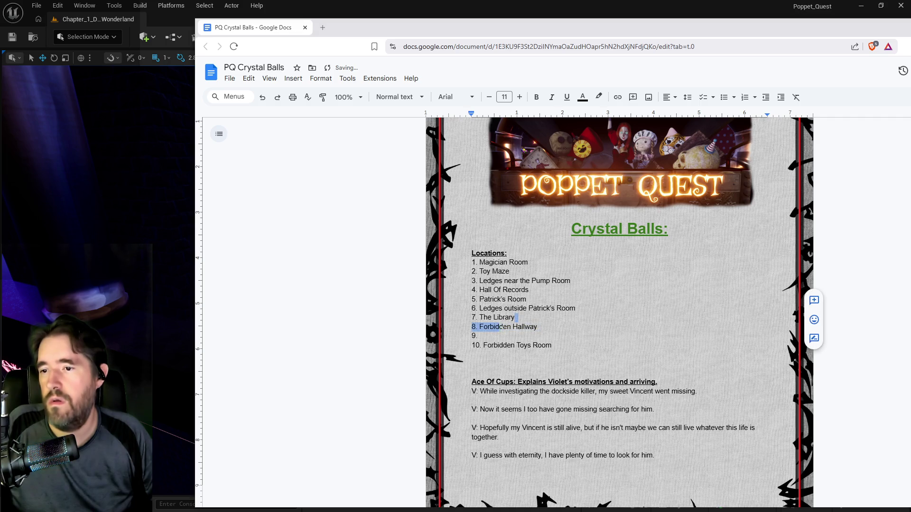
{"action": "left_click_drag", "start_coordinate": [538, 326], "coordinate": [480, 327]}
{"action": "type", "text": "The Play Room"}
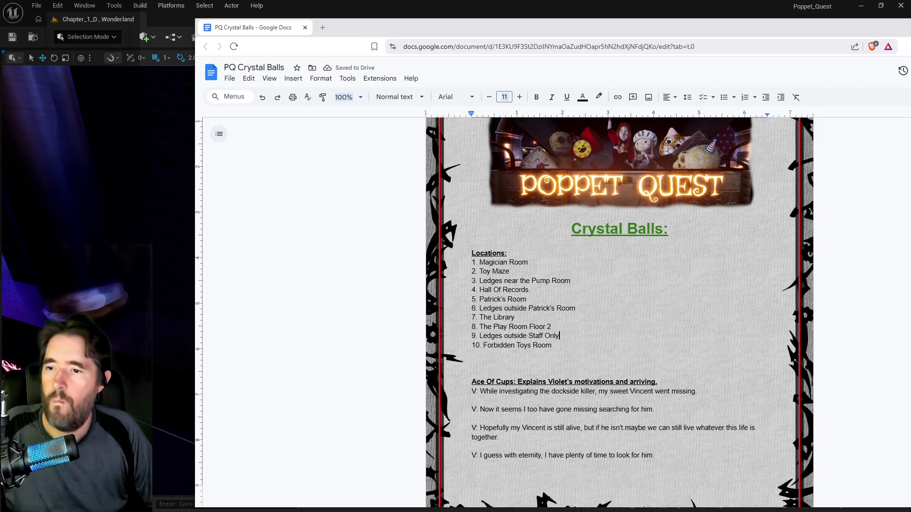
Add Charlotte's Bedroom as the eleventh location and move the notes window beside the level
{"action": "left_click", "coordinate": [555, 345]}
{"action": "key", "text": "Return"}
{"action": "type", "text": "Charlotte's Bedroom"}
{"action": "mouse_move", "coordinate": [450, 32]}
{"action": "left_mouse_down"}
{"action": "mouse_move", "coordinate": [909, 47]}
{"action": "mouse_move", "coordinate": [766, 50]}
{"action": "mouse_move", "coordinate": [910, 61]}
{"action": "left_mouse_up"}
Set the pasted crystal ball's Crystal Ball Number to 9 and Item Name to Crystal Ball 9
{"action": "mouse_move", "coordinate": [322, 283]}
{"action": "left_mouse_down"}
{"action": "mouse_move", "coordinate": [313, 280]}
{"action": "mouse_move", "coordinate": [317, 237]}
{"action": "left_mouse_up"}
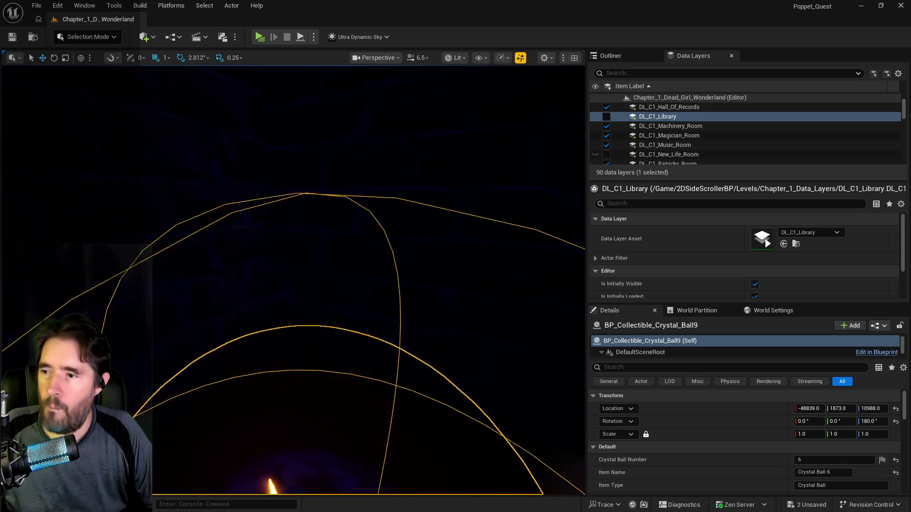
{"action": "key", "text": "f"}
{"action": "left_click", "coordinate": [759, 447]}
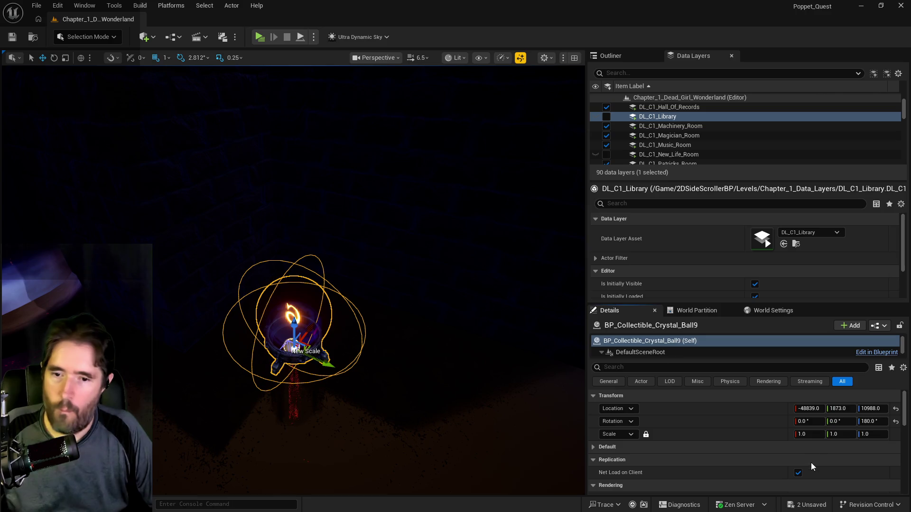
{"action": "left_click", "coordinate": [602, 448]}
{"action": "left_click", "coordinate": [794, 460]}
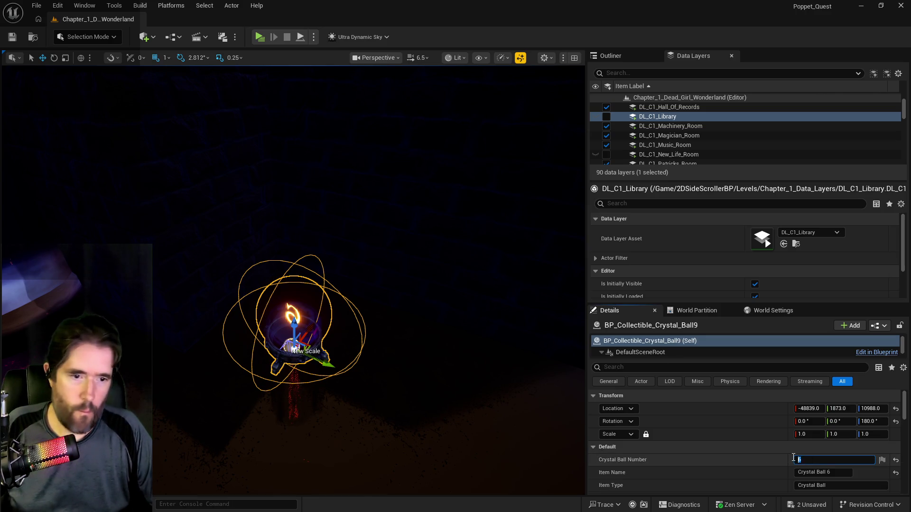
{"action": "type", "text": "9"}
{"action": "left_click", "coordinate": [841, 472]}
{"action": "key", "text": "ctrl+a"}
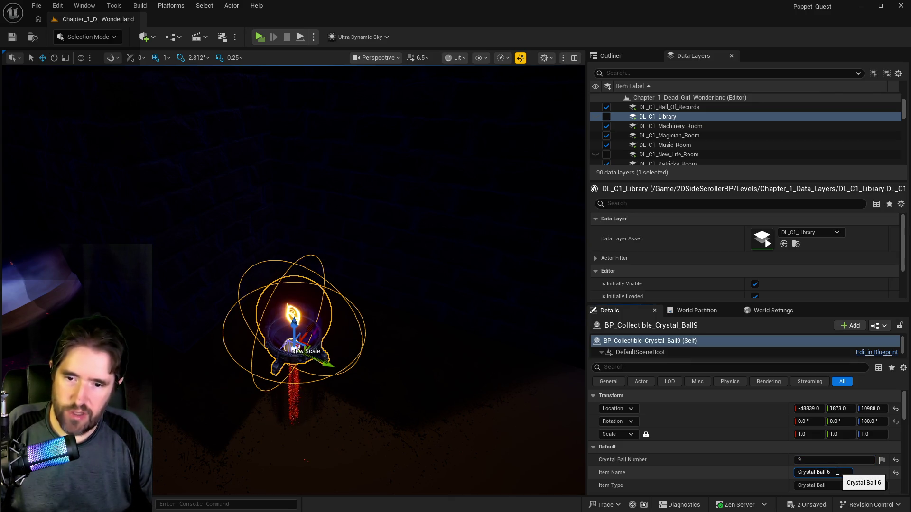
{"action": "type", "text": "9"}
{"action": "key", "text": "Return"}
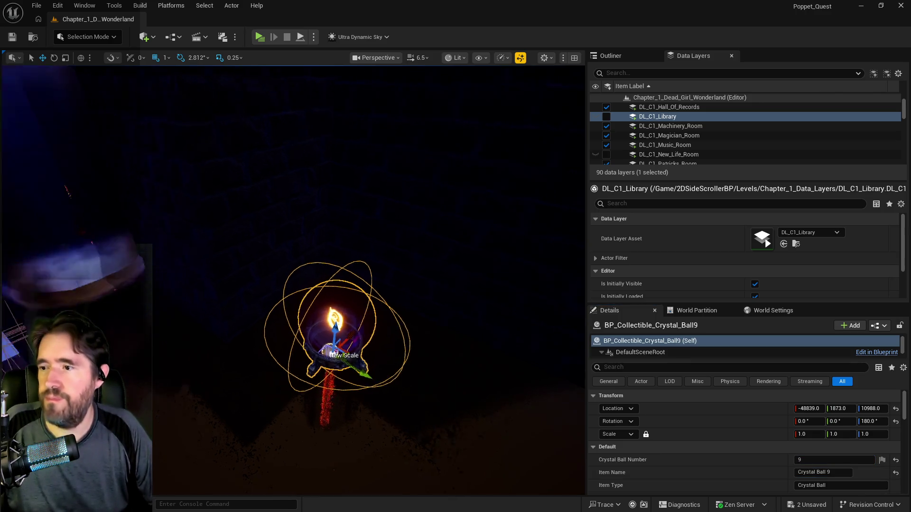
Reset the New Rotation Z value and confirm the crystal ball's yaw rotation
{"action": "scroll", "coordinate": [816, 476], "scroll_direction": "down", "scroll_amount": 3}
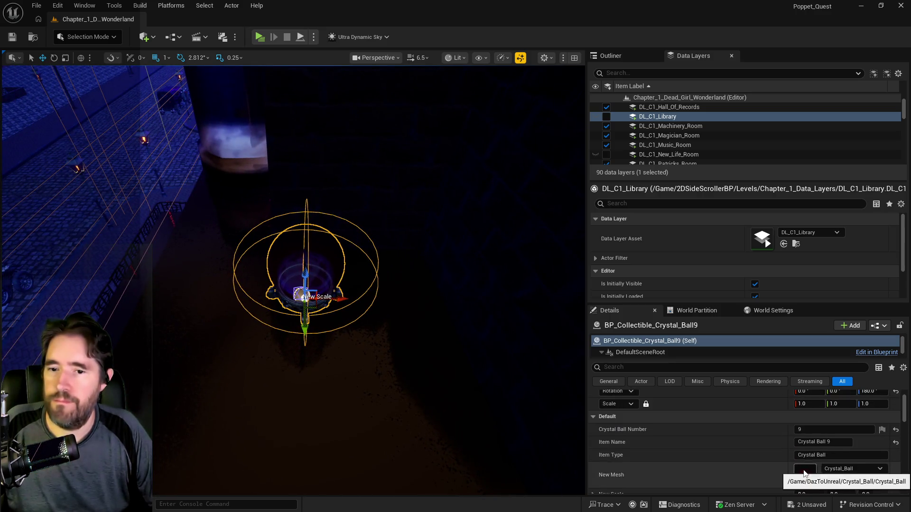
{"action": "scroll", "coordinate": [809, 473], "scroll_direction": "down", "scroll_amount": 2}
{"action": "left_click_drag", "start_coordinate": [872, 445], "coordinate": [876, 444]}
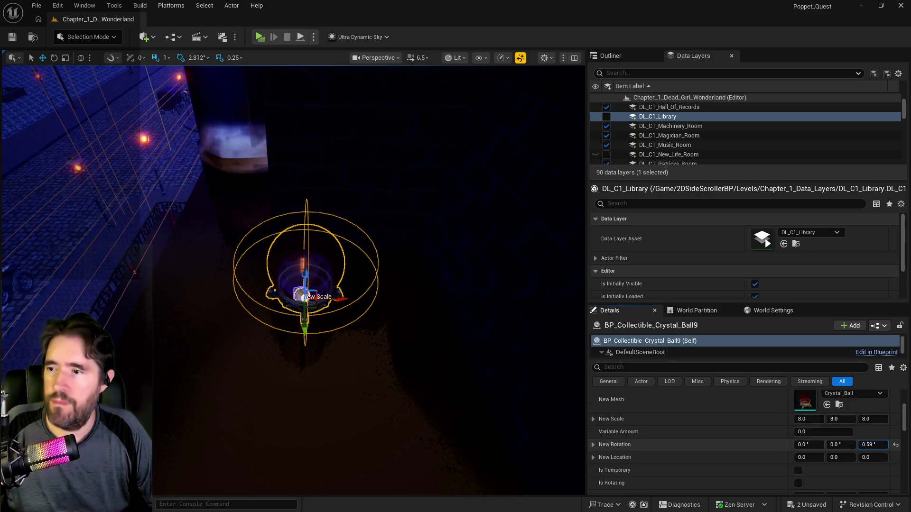
{"action": "left_click", "coordinate": [896, 445]}
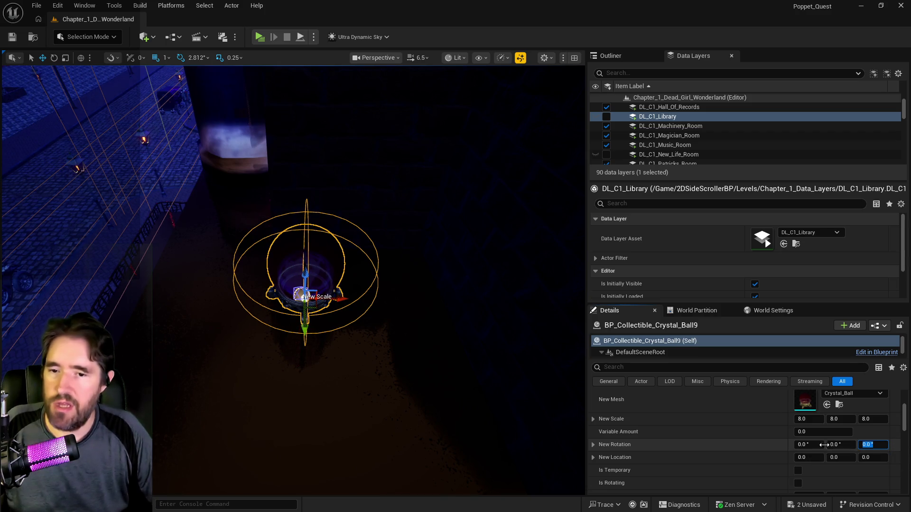
{"action": "scroll", "coordinate": [818, 451], "scroll_direction": "up", "scroll_amount": 5}
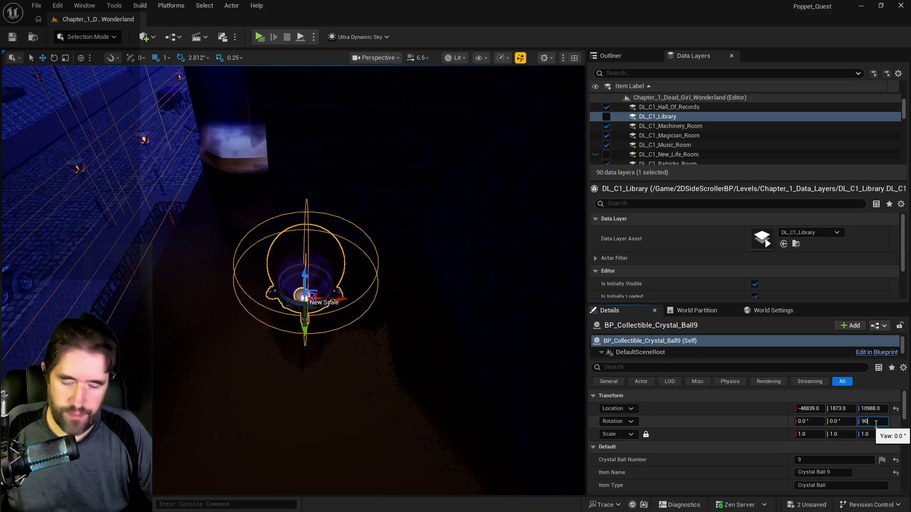
{"action": "key", "text": "Return"}
{"action": "scroll", "coordinate": [400, 372], "scroll_direction": "up", "scroll_amount": 5}
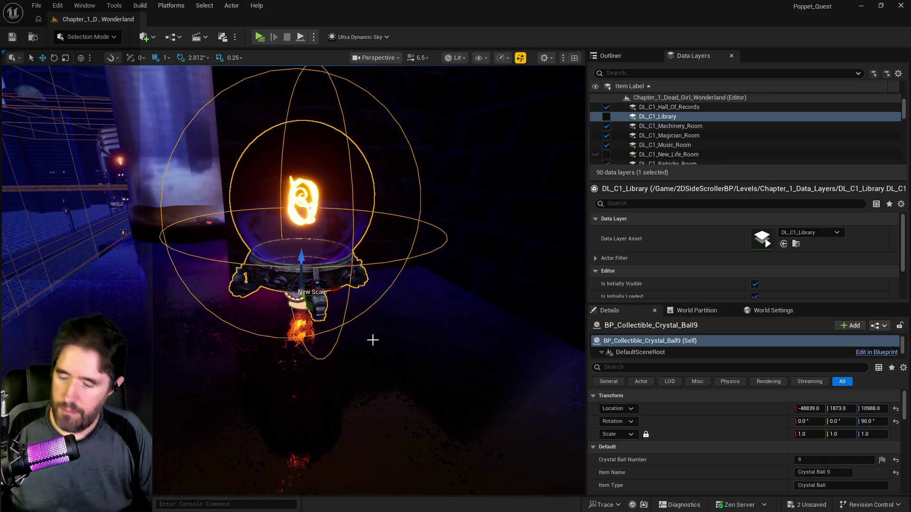
Paste the crystal ball again here, set its yaw to -90°, and save the level
{"action": "right_click", "coordinate": [347, 321]}
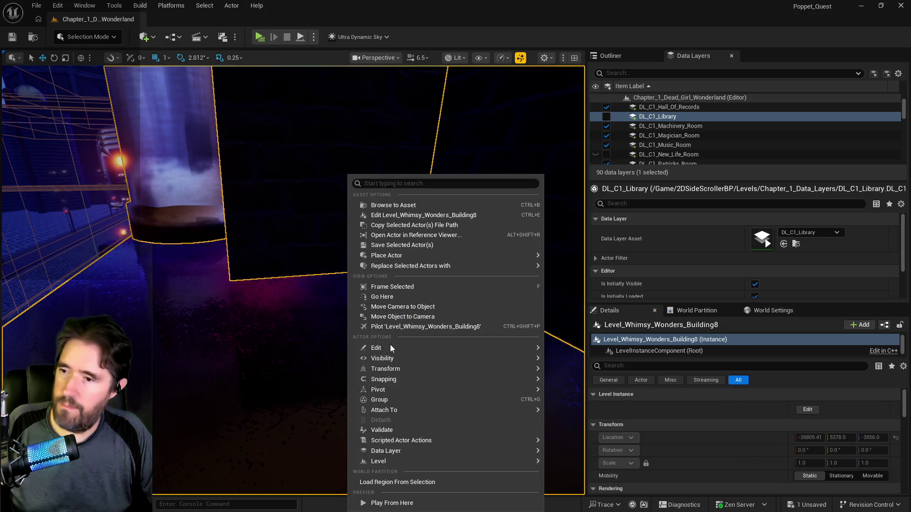
{"action": "mouse_move", "coordinate": [390, 348]}
{"action": "left_click", "coordinate": [591, 369]}
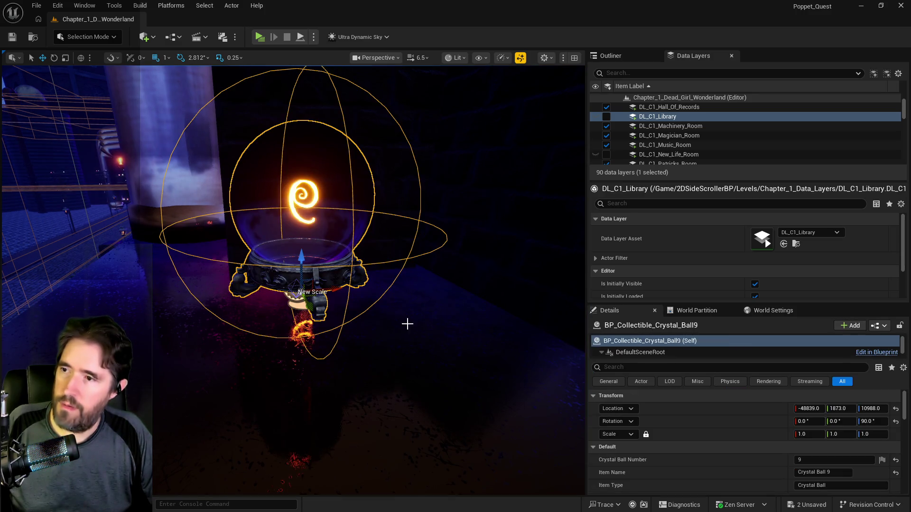
{"action": "left_click", "coordinate": [873, 422]}
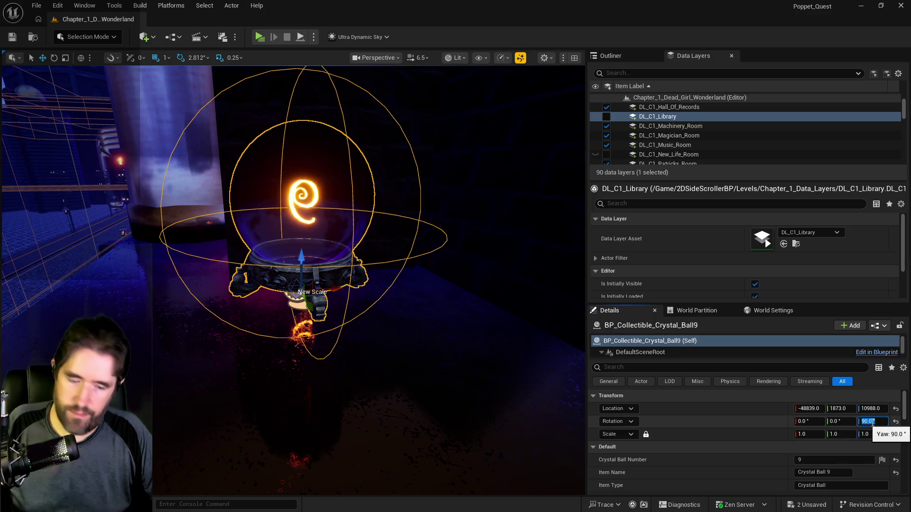
{"action": "type", "text": "-90"}
{"action": "key", "text": "Return"}
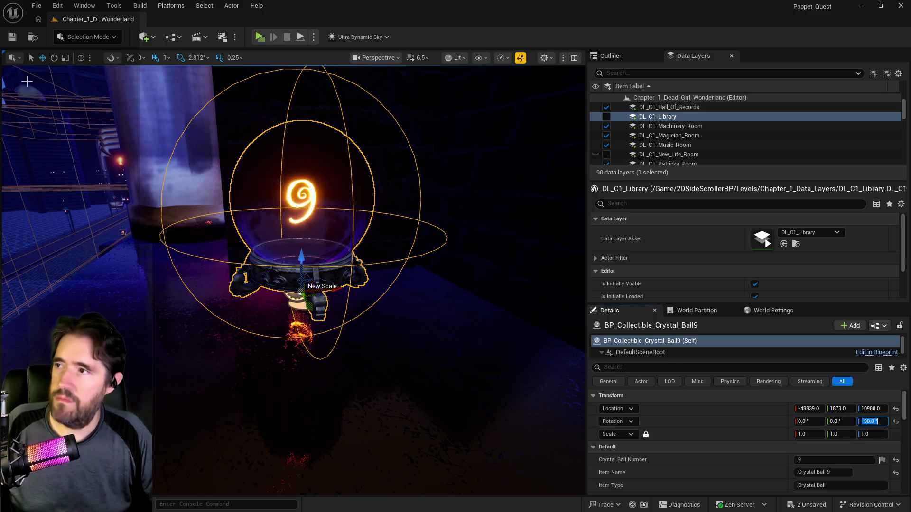
{"action": "left_click", "coordinate": [13, 37]}
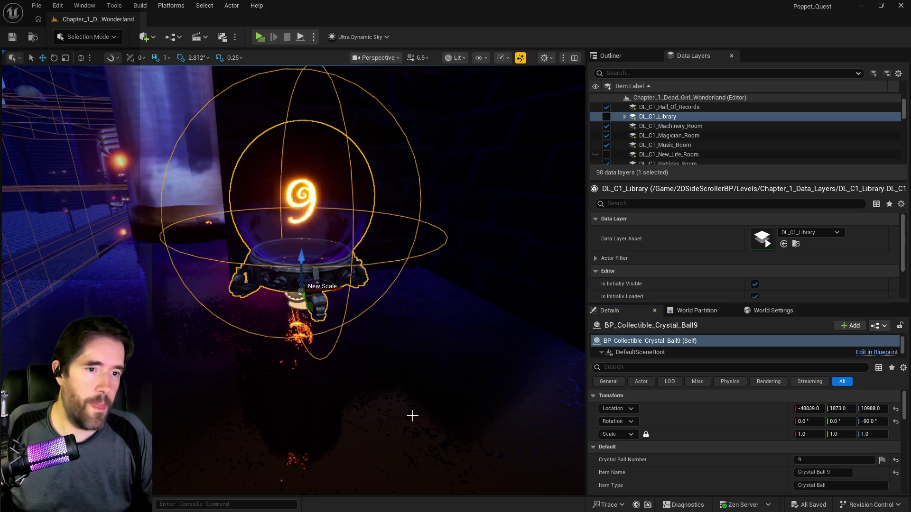
{"action": "mouse_move", "coordinate": [373, 411]}
{"action": "left_mouse_down"}
{"action": "mouse_move", "coordinate": [364, 411]}
{"action": "mouse_move", "coordinate": [285, 303]}
{"action": "mouse_move", "coordinate": [284, 237]}
{"action": "left_mouse_up"}
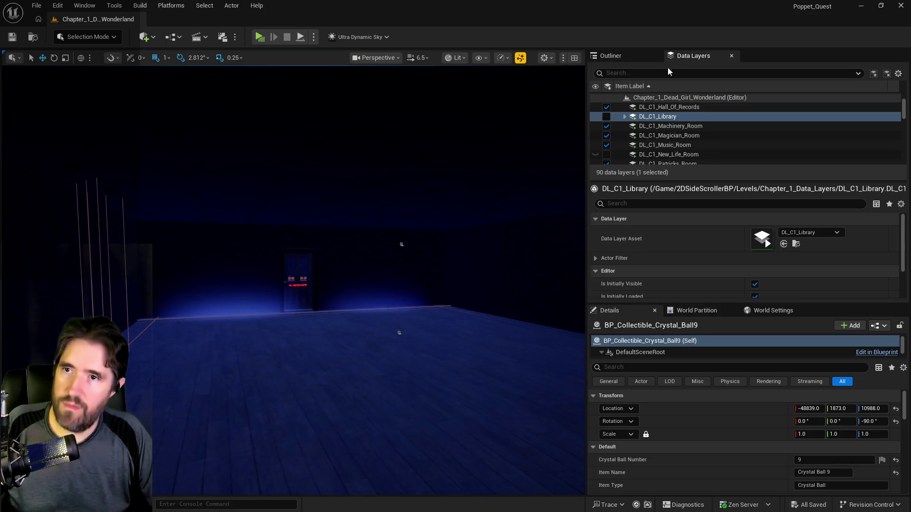
Filter data layers by 'play', show DL_C1_Playroom_1st_Floor, and fly onto the polka-dot playroom floor
{"action": "type", "text": "p"}
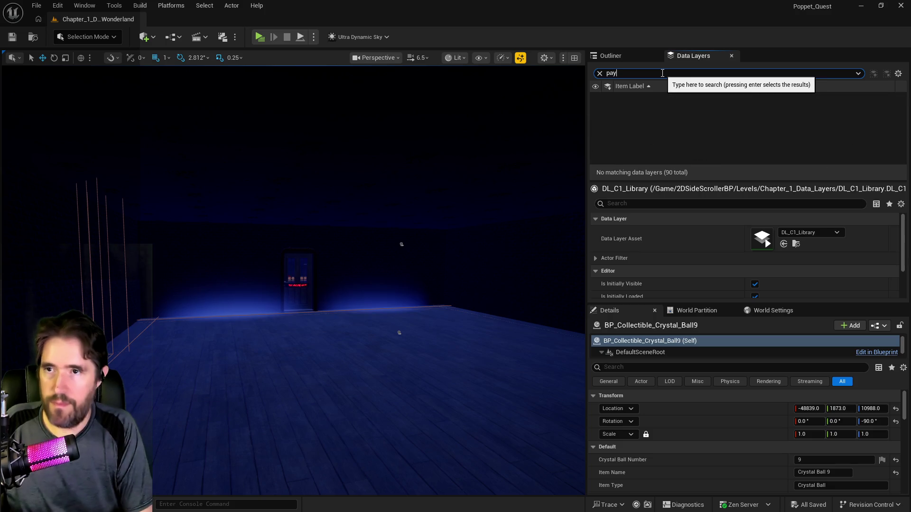
{"action": "type", "text": "lay"}
{"action": "left_click", "coordinate": [606, 107]}
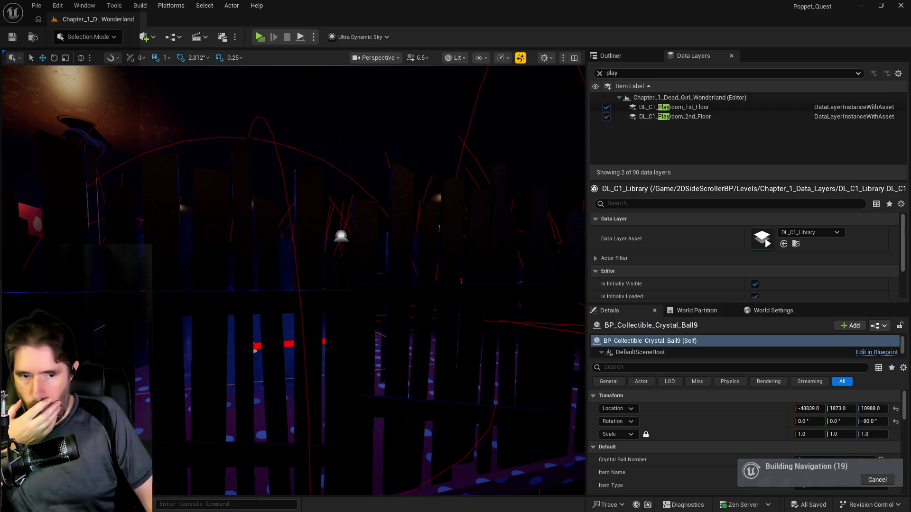
{"action": "mouse_move", "coordinate": [422, 362]}
{"action": "left_mouse_down"}
{"action": "mouse_move", "coordinate": [503, 359]}
{"action": "mouse_move", "coordinate": [503, 322]}
{"action": "left_mouse_up"}
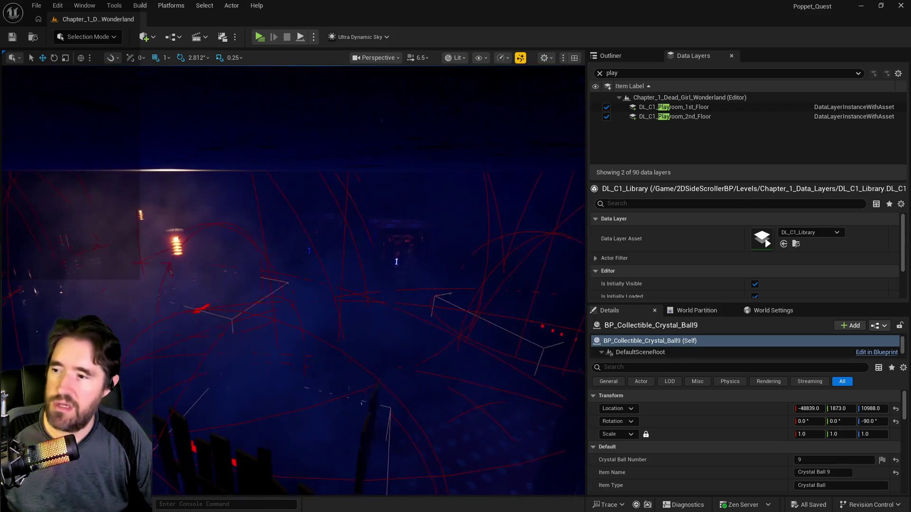
{"action": "left_click_drag", "start_coordinate": [503, 323], "coordinate": [503, 316]}
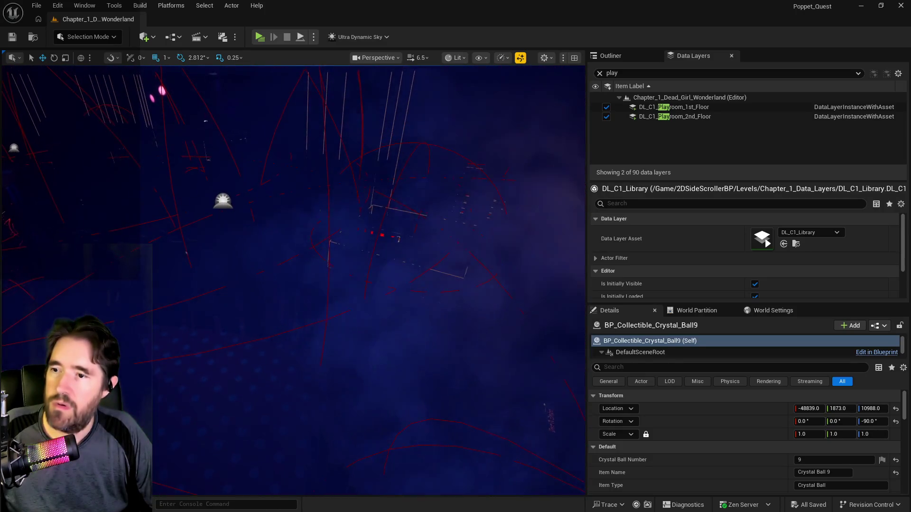
{"action": "mouse_move", "coordinate": [579, 352]}
{"action": "left_mouse_down"}
{"action": "mouse_move", "coordinate": [554, 247]}
{"action": "mouse_move", "coordinate": [537, 223]}
{"action": "mouse_move", "coordinate": [522, 219]}
{"action": "mouse_move", "coordinate": [512, 228]}
{"action": "mouse_move", "coordinate": [512, 237]}
{"action": "mouse_move", "coordinate": [555, 234]}
{"action": "mouse_move", "coordinate": [531, 235]}
{"action": "left_mouse_up"}
{"action": "left_click_drag", "start_coordinate": [400, 357], "coordinate": [400, 358]}
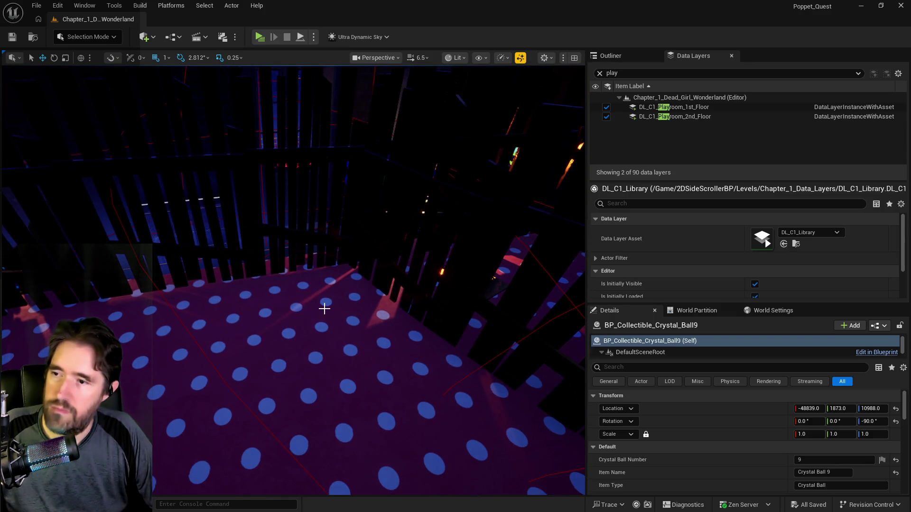
Paste a crystal ball onto the polka-dot playroom floor and raise it slightly
{"action": "right_click", "coordinate": [324, 309]}
{"action": "mouse_move", "coordinate": [484, 338]}
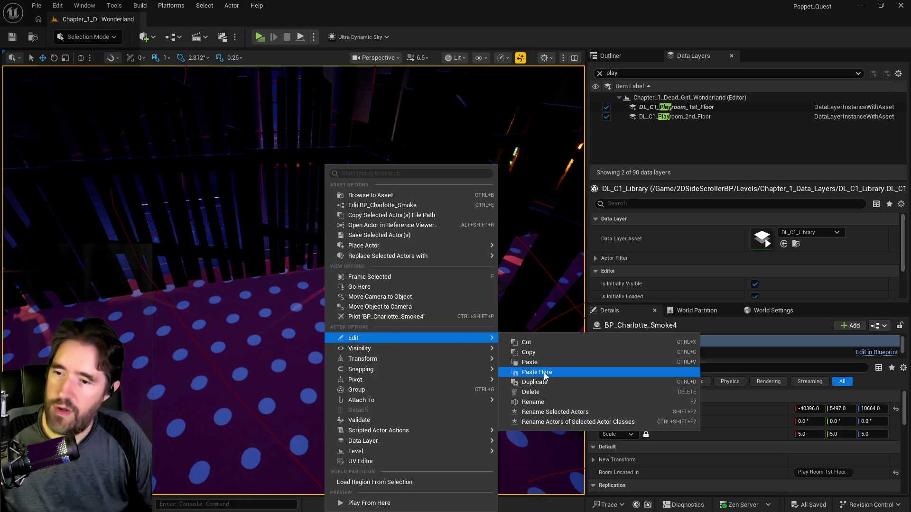
{"action": "left_click", "coordinate": [544, 374]}
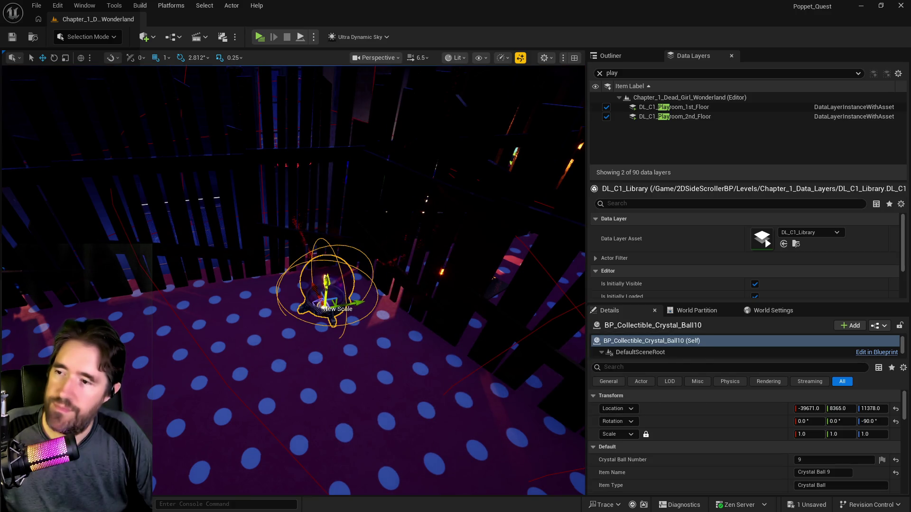
{"action": "left_click_drag", "start_coordinate": [339, 281], "coordinate": [340, 259]}
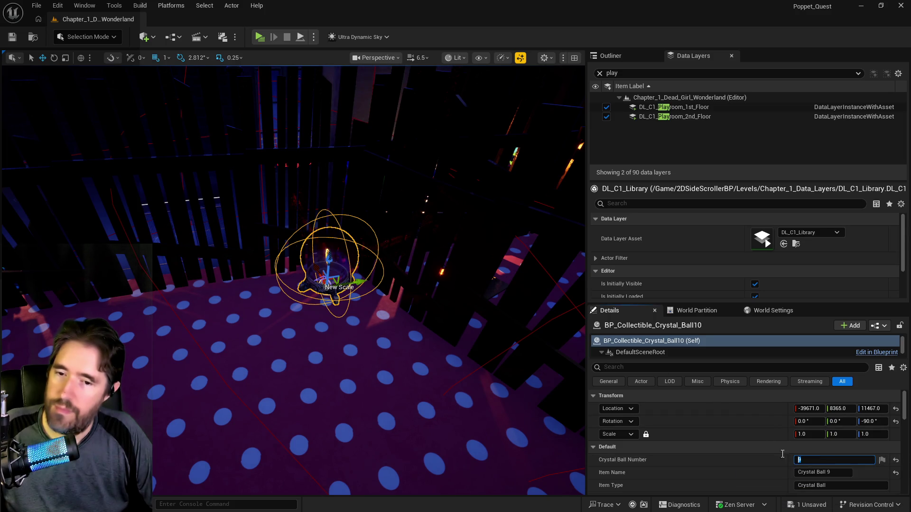
Set its Crystal Ball Number to 8 and Item Name to Crystal Ball 8
{"action": "left_click", "coordinate": [794, 460]}
{"action": "key", "text": "Return"}
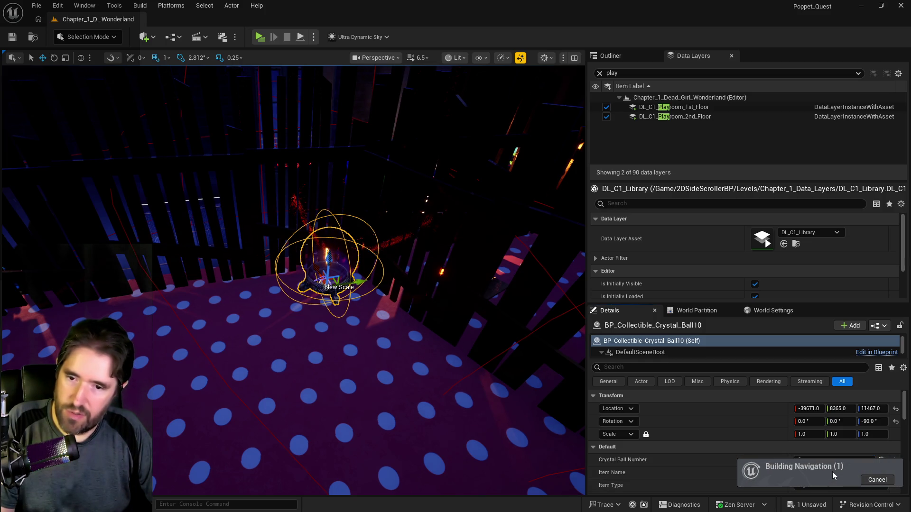
{"action": "left_click", "coordinate": [837, 472]}
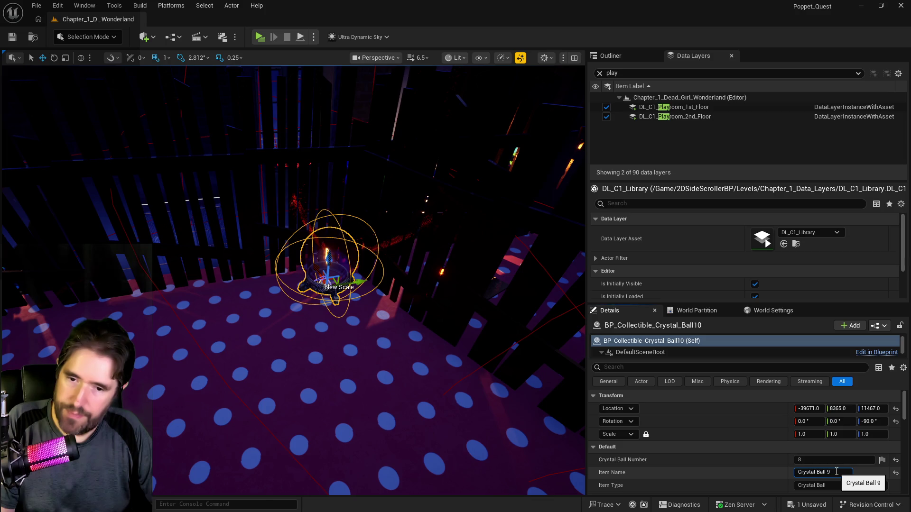
{"action": "key", "text": "BackSpace"}
{"action": "key", "text": "Return"}
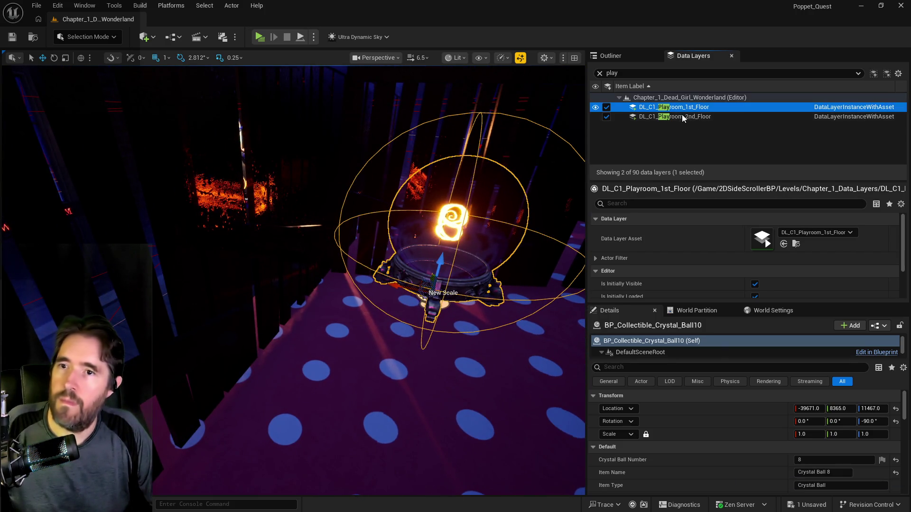
Remove crystal ball 8 from DL_C1_Playroom_2nd_Floor and clear the 'play' layer filter
{"action": "right_click", "coordinate": [682, 116]}
{"action": "left_click", "coordinate": [713, 212]}
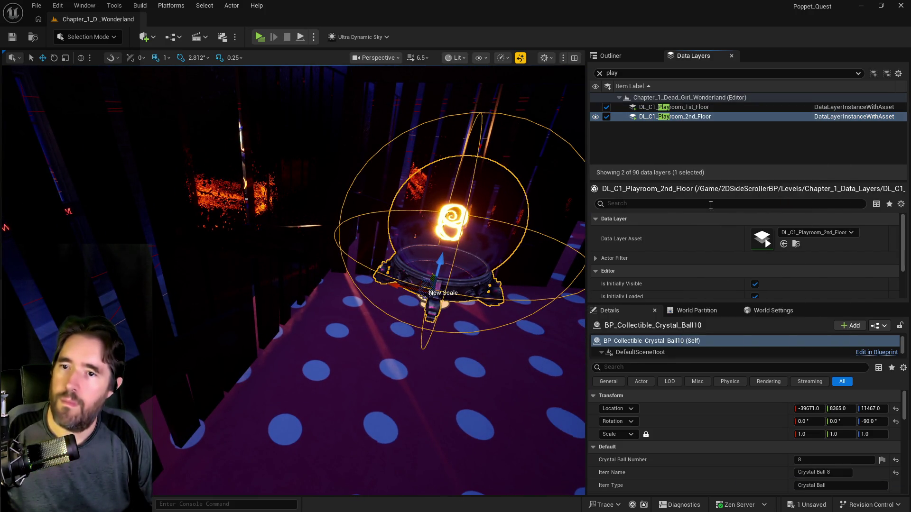
{"action": "left_click", "coordinate": [599, 73]}
{"action": "scroll", "coordinate": [669, 138], "scroll_direction": "up", "scroll_amount": 3}
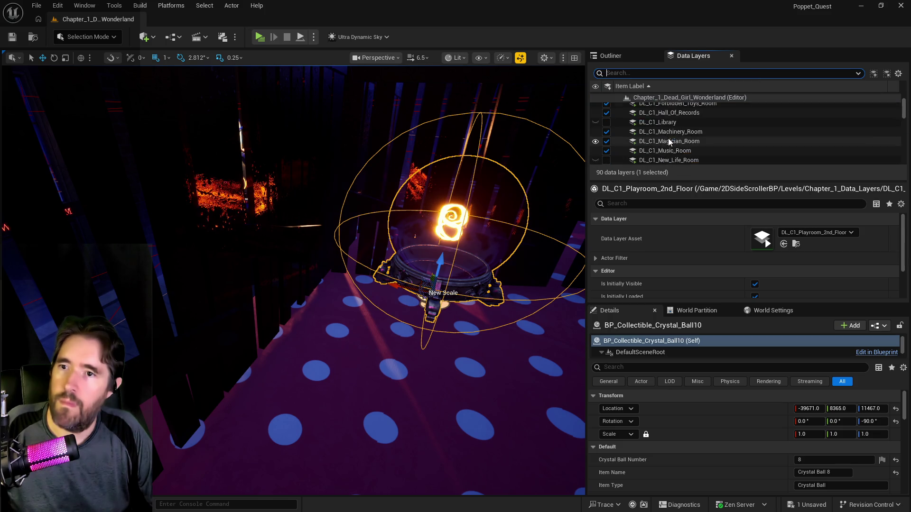
{"action": "scroll", "coordinate": [668, 138], "scroll_direction": "down", "scroll_amount": 10}
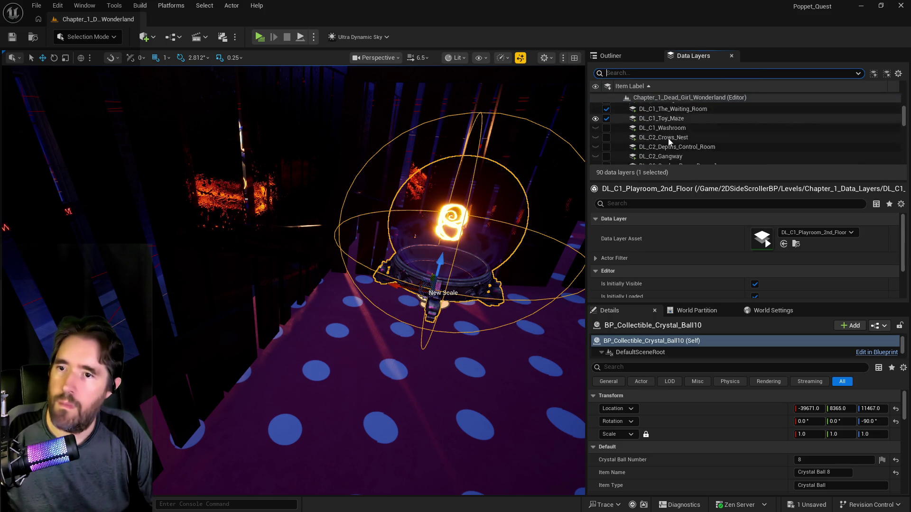
{"action": "scroll", "coordinate": [668, 143], "scroll_direction": "up", "scroll_amount": 5}
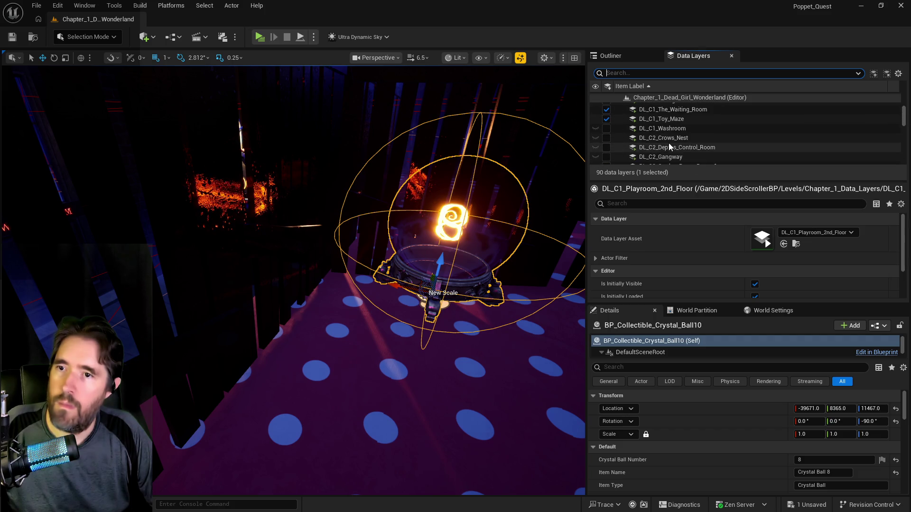
{"action": "key", "text": "f"}
{"action": "mouse_move", "coordinate": [304, 237]}
{"action": "left_mouse_down"}
{"action": "mouse_move", "coordinate": [293, 278]}
{"action": "mouse_move", "coordinate": [200, 315]}
{"action": "mouse_move", "coordinate": [208, 468]}
{"action": "mouse_move", "coordinate": [237, 465]}
{"action": "mouse_move", "coordinate": [276, 421]}
{"action": "left_mouse_up"}
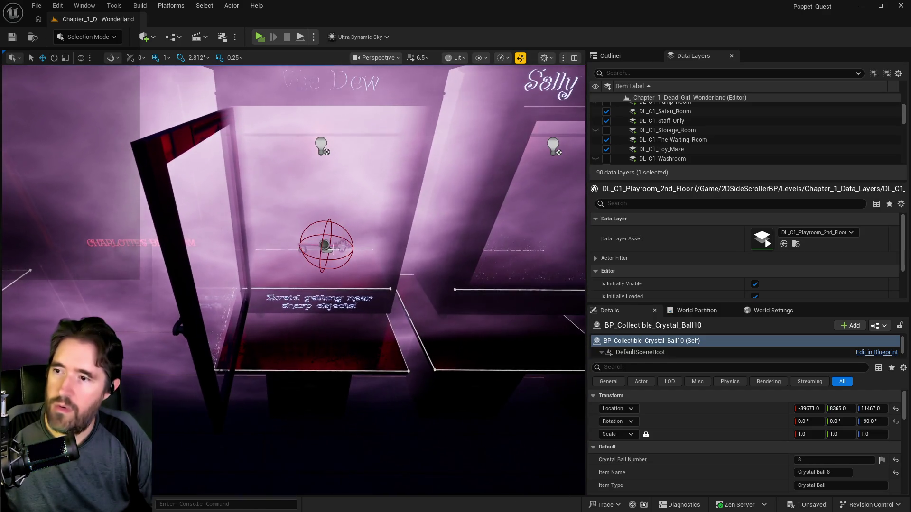
{"action": "right_click", "coordinate": [294, 175]}
Paste a crystal ball by the sharp-objects sign, numbered 10 and named Crystal Ball 10
{"action": "mouse_move", "coordinate": [350, 349]}
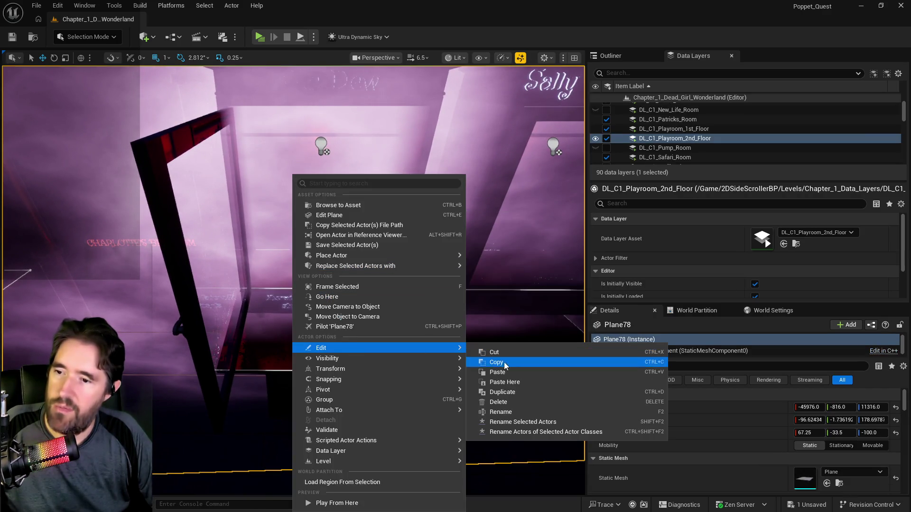
{"action": "left_click", "coordinate": [505, 382]}
{"action": "key", "text": "f"}
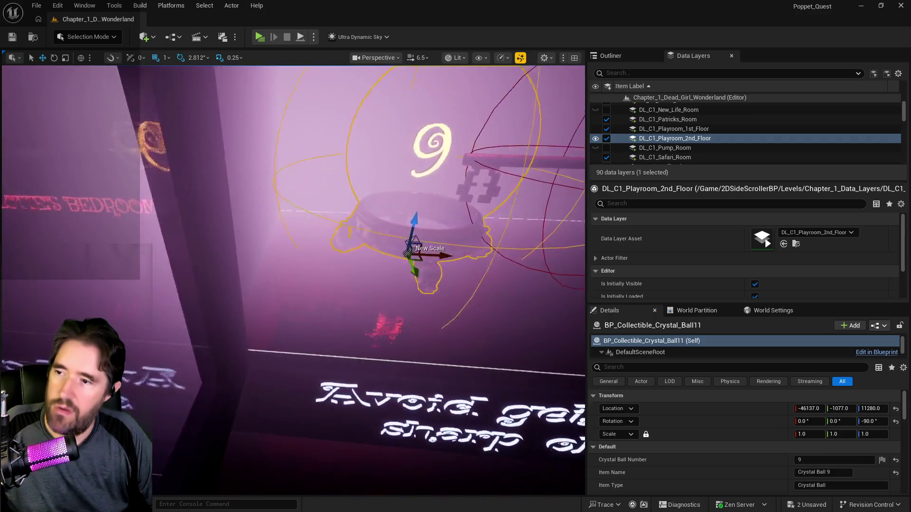
{"action": "left_click", "coordinate": [806, 463]}
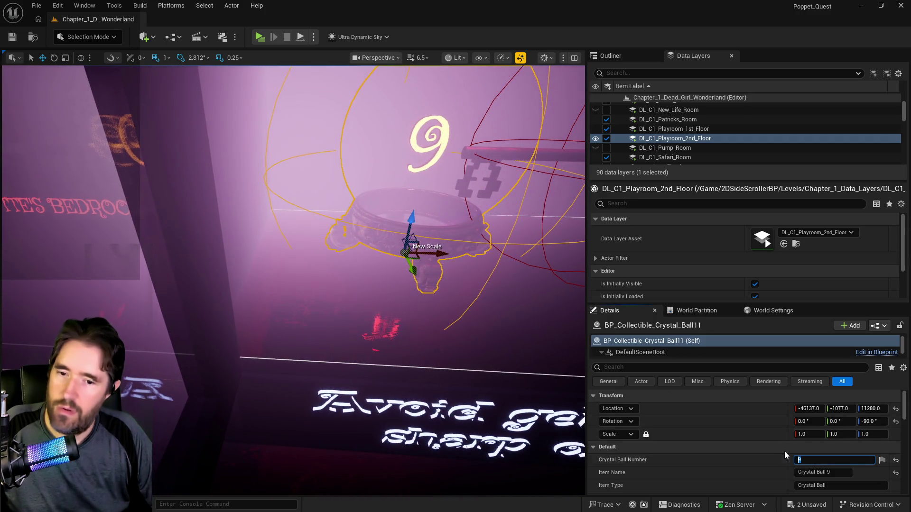
{"action": "type", "text": "10"}
{"action": "left_click", "coordinate": [830, 471]}
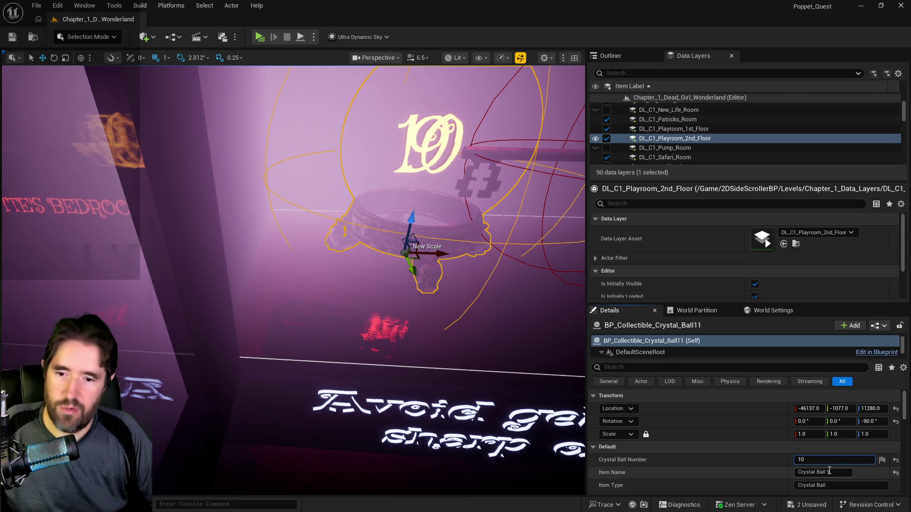
{"action": "key", "text": "BackSpace"}
{"action": "type", "text": "10"}
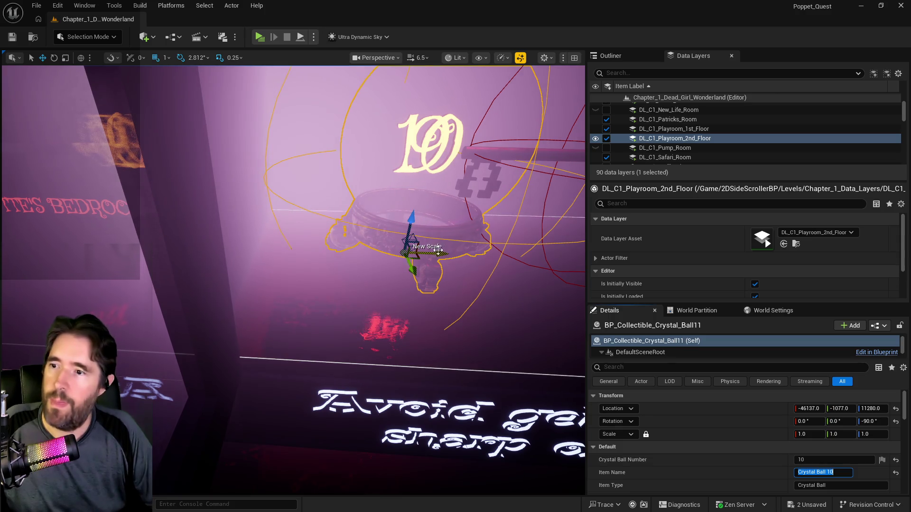
Nudge the new crystal ball slightly along X and Y, then select the pink wall plane
{"action": "left_click_drag", "start_coordinate": [438, 250], "coordinate": [468, 248]}
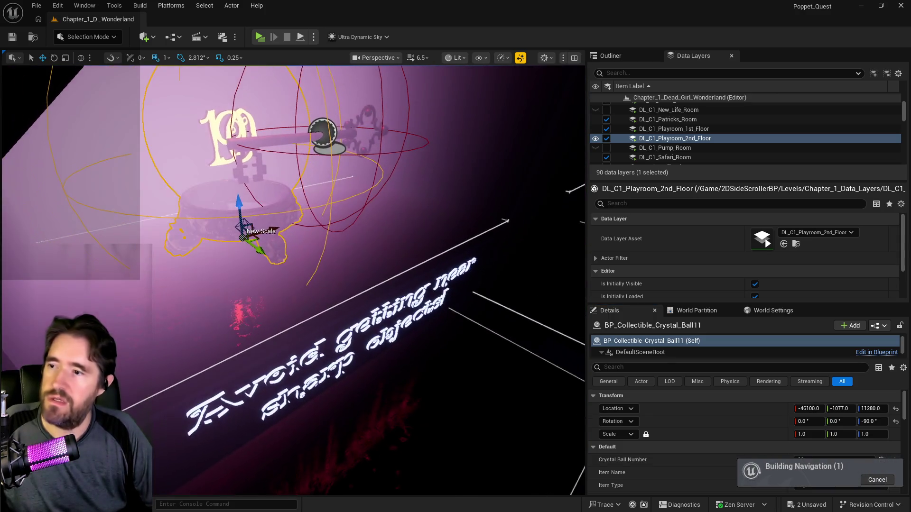
{"action": "left_click_drag", "start_coordinate": [332, 238], "coordinate": [284, 237]}
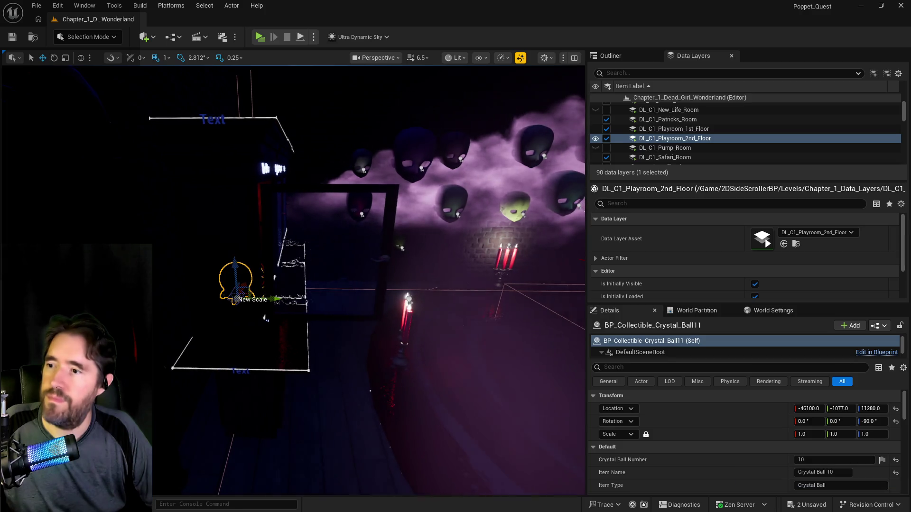
{"action": "left_click_drag", "start_coordinate": [273, 299], "coordinate": [341, 299]}
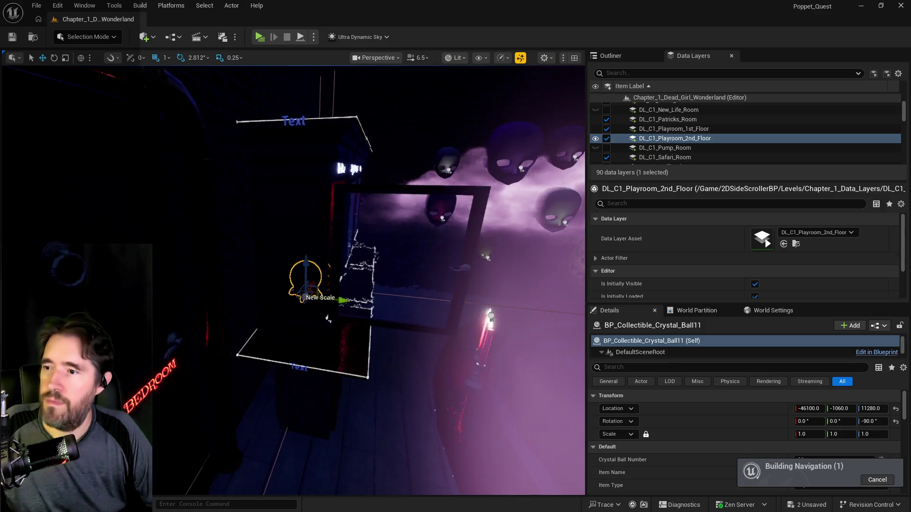
{"action": "key", "text": "f"}
{"action": "left_click_drag", "start_coordinate": [435, 269], "coordinate": [242, 260]}
{"action": "left_click", "coordinate": [183, 266]}
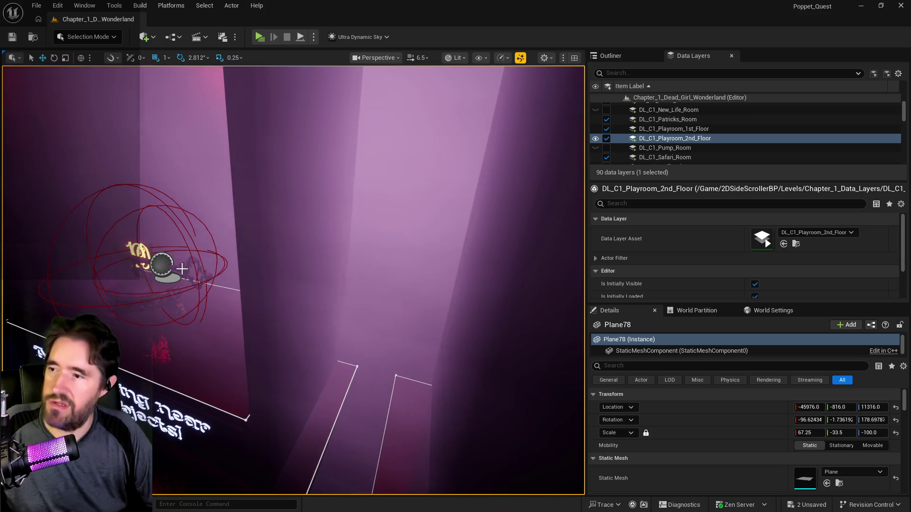
Hide the wall plane and cut the Hidden Grotto Key from beside the ball
{"action": "key", "text": "h"}
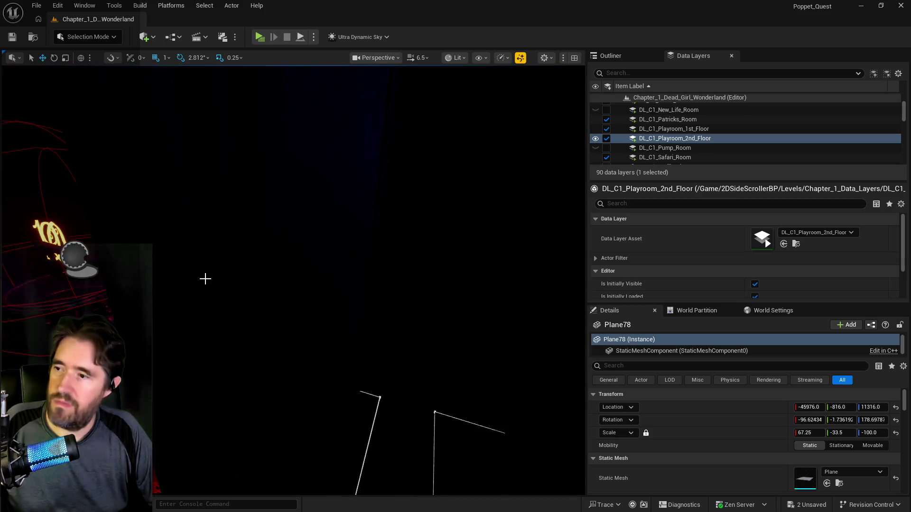
{"action": "scroll", "coordinate": [199, 274], "scroll_direction": "up", "scroll_amount": 3}
{"action": "left_click", "coordinate": [233, 241]}
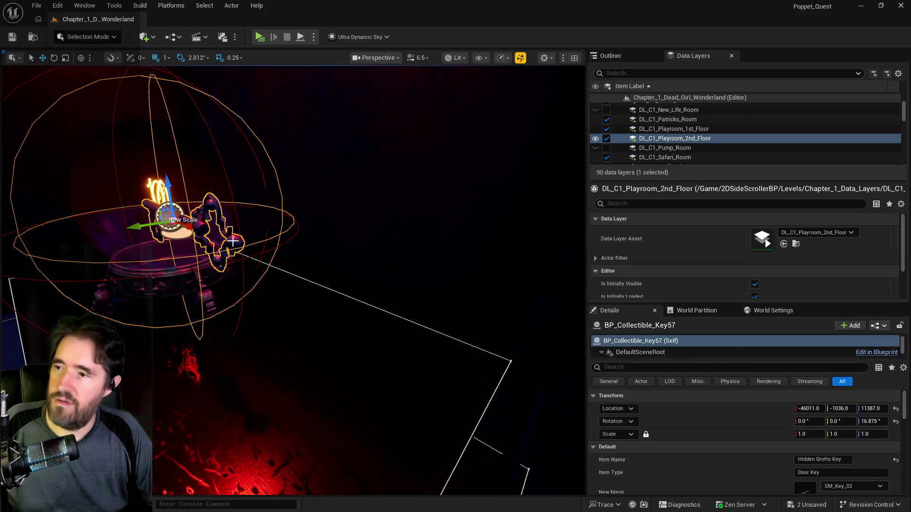
{"action": "key", "text": "h"}
{"action": "scroll", "coordinate": [234, 240], "scroll_direction": "down", "scroll_amount": 5}
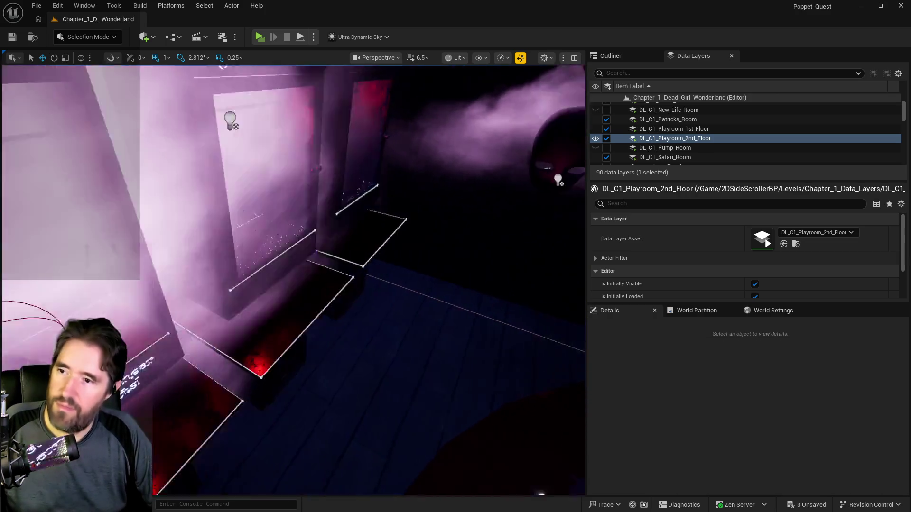
Paste the Hidden Grotto Key at the wall corner and raise it to Z 10649
{"action": "left_click_drag", "start_coordinate": [260, 289], "coordinate": [260, 289]}
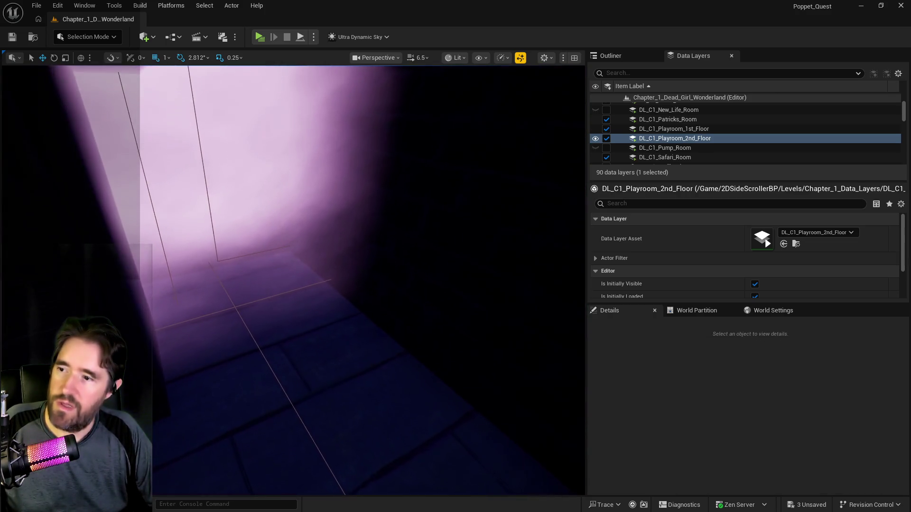
{"action": "right_click", "coordinate": [266, 318]}
{"action": "mouse_move", "coordinate": [389, 347]}
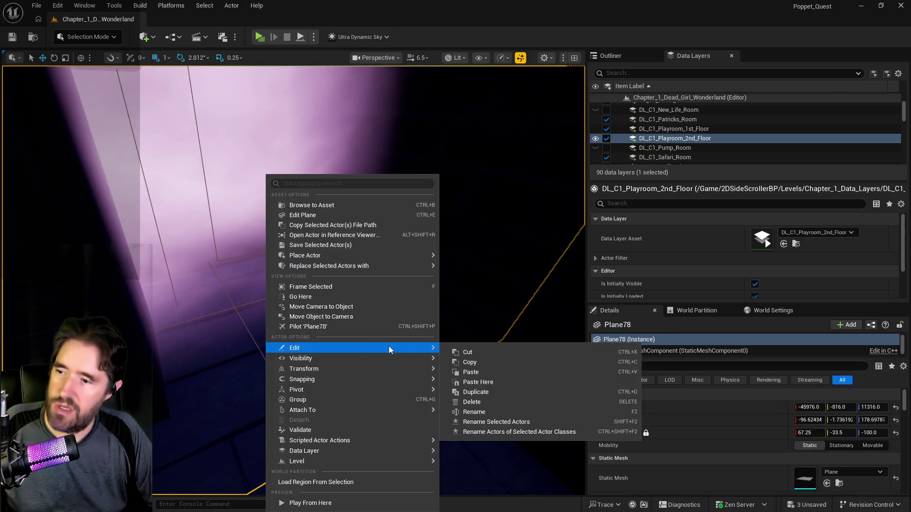
{"action": "left_click", "coordinate": [464, 374]}
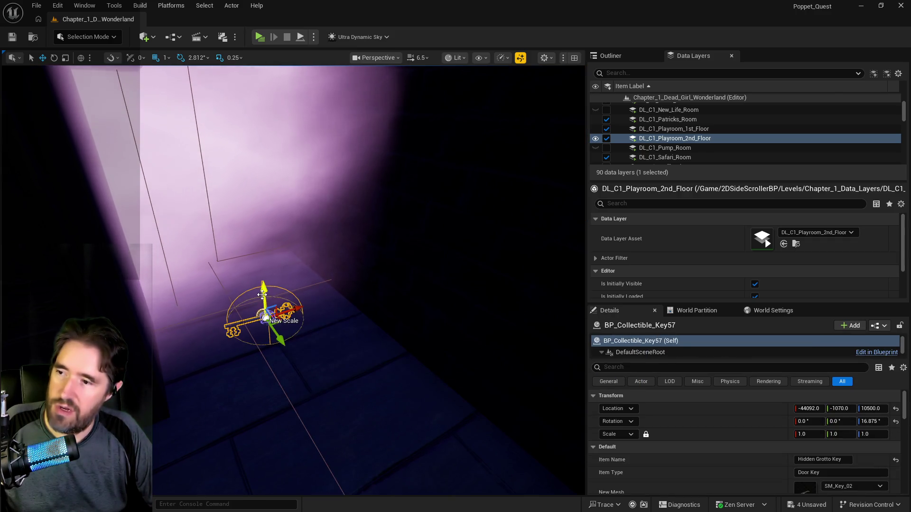
{"action": "left_click_drag", "start_coordinate": [264, 249], "coordinate": [264, 242]}
{"action": "scroll", "coordinate": [349, 305], "scroll_direction": "up", "scroll_amount": 10}
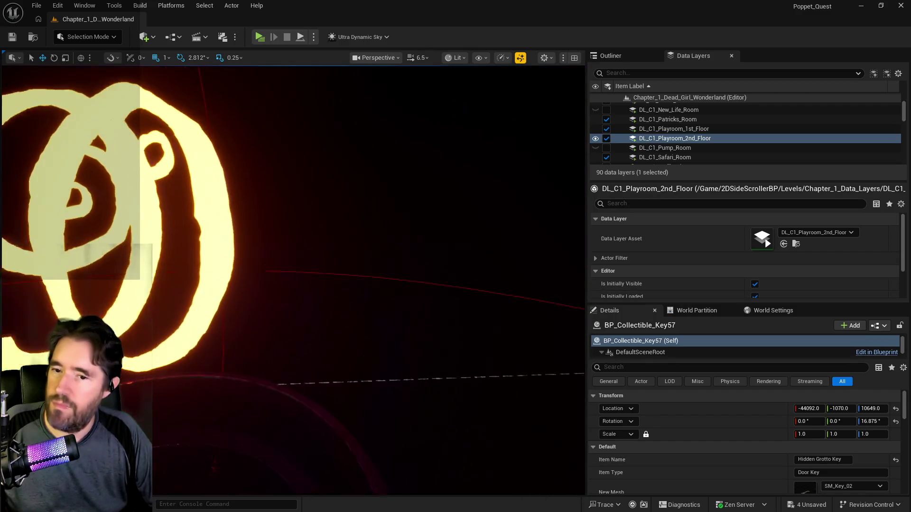
{"action": "left_click", "coordinate": [325, 372]}
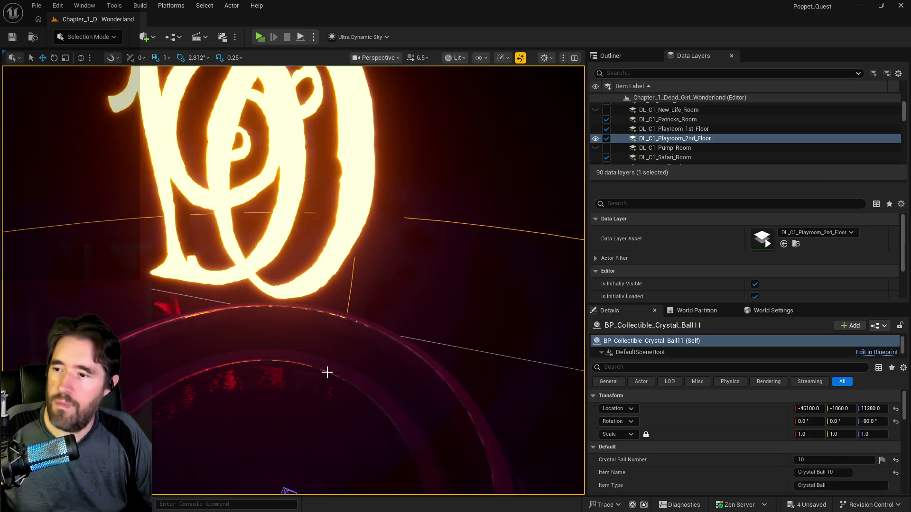
Add Crystal Ball 10 to the DL_C1_Forbidden_Toys_Room data layer
{"action": "key", "text": "f"}
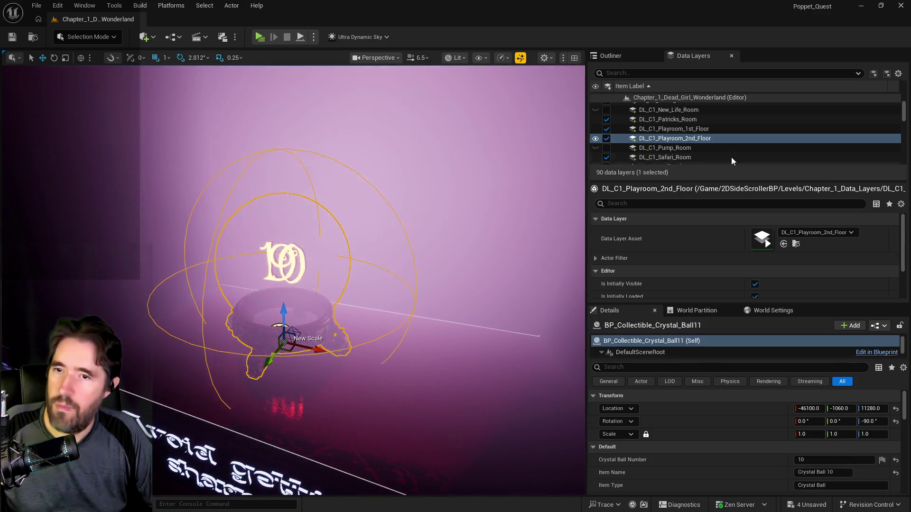
{"action": "scroll", "coordinate": [680, 137], "scroll_direction": "down", "scroll_amount": 2}
{"action": "scroll", "coordinate": [680, 137], "scroll_direction": "down", "scroll_amount": 2}
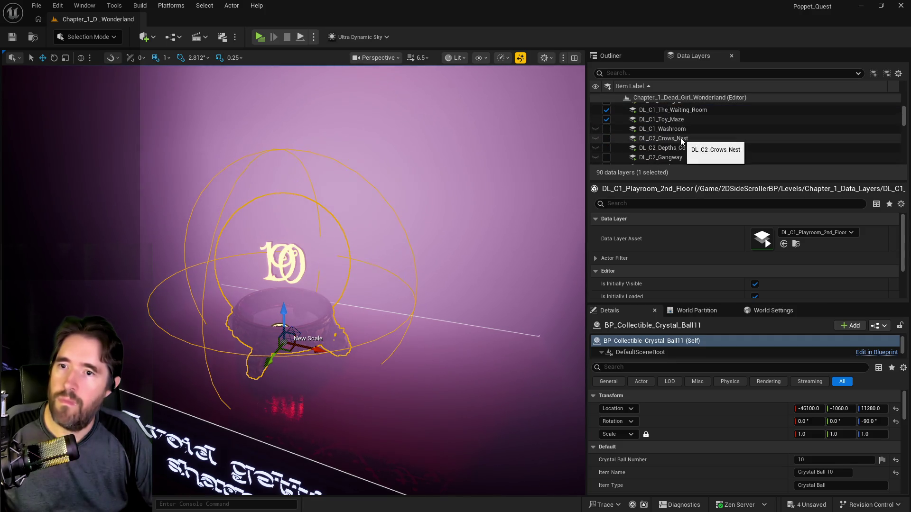
{"action": "scroll", "coordinate": [681, 138], "scroll_direction": "up", "scroll_amount": 3}
{"action": "scroll", "coordinate": [680, 138], "scroll_direction": "down", "scroll_amount": 3}
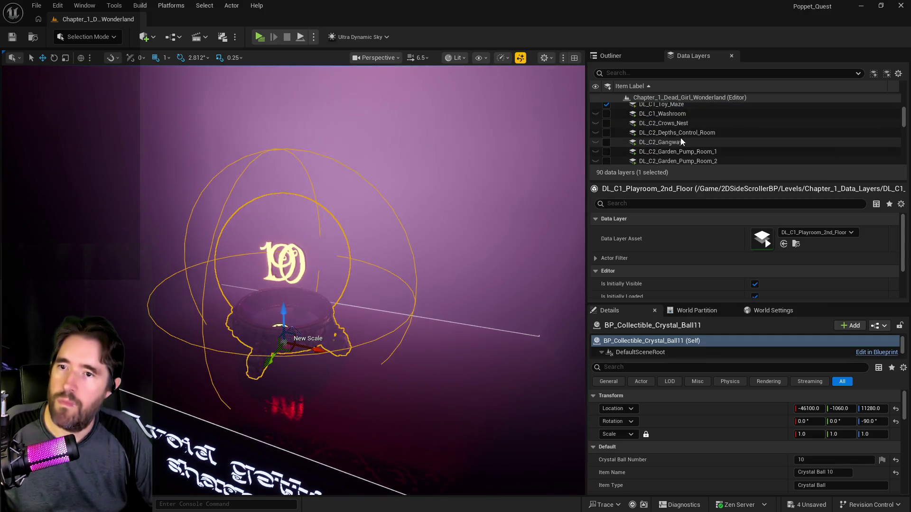
{"action": "scroll", "coordinate": [680, 138], "scroll_direction": "up", "scroll_amount": 10}
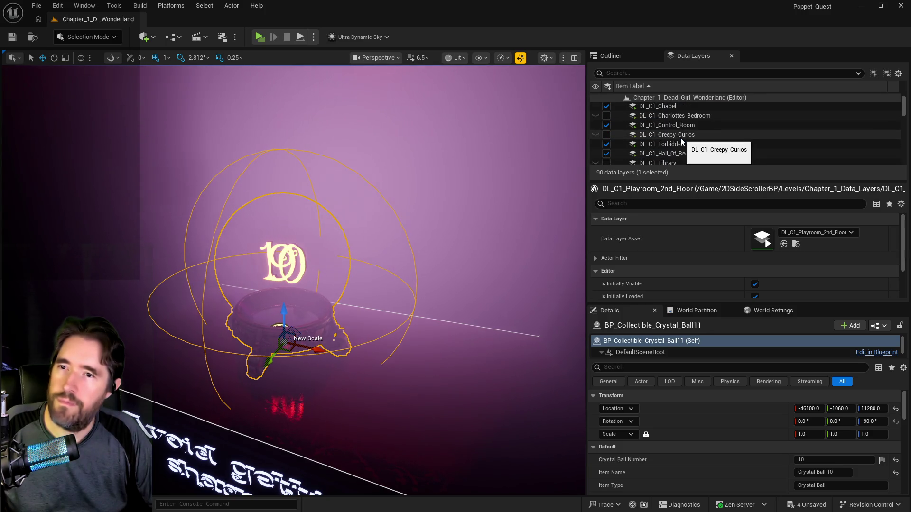
{"action": "left_click", "coordinate": [681, 144]}
{"action": "right_click", "coordinate": [681, 144]}
{"action": "left_click", "coordinate": [703, 233]}
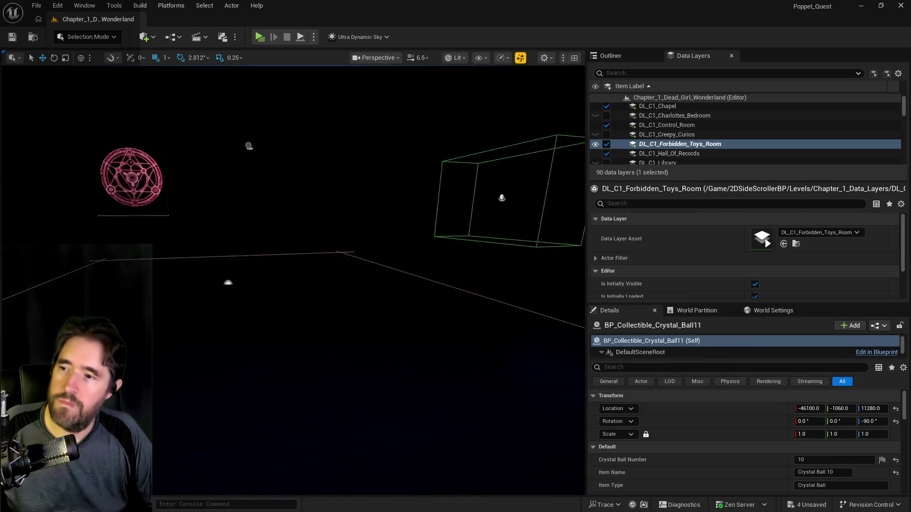
Filter data layers by 'char', make DL_C1_Charlottes_Bedroom visible, and fly to the vitrine cabinet
{"action": "left_click_drag", "start_coordinate": [332, 285], "coordinate": [332, 246]}
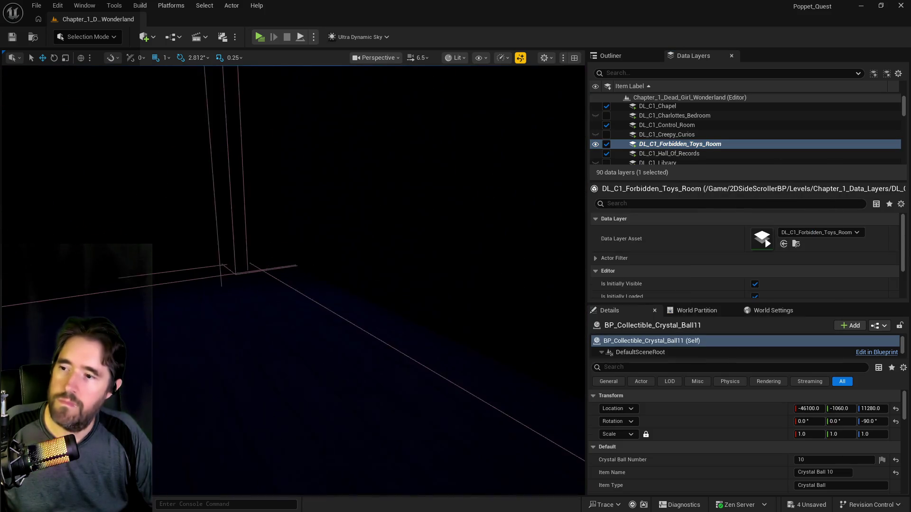
{"action": "left_click", "coordinate": [649, 73]}
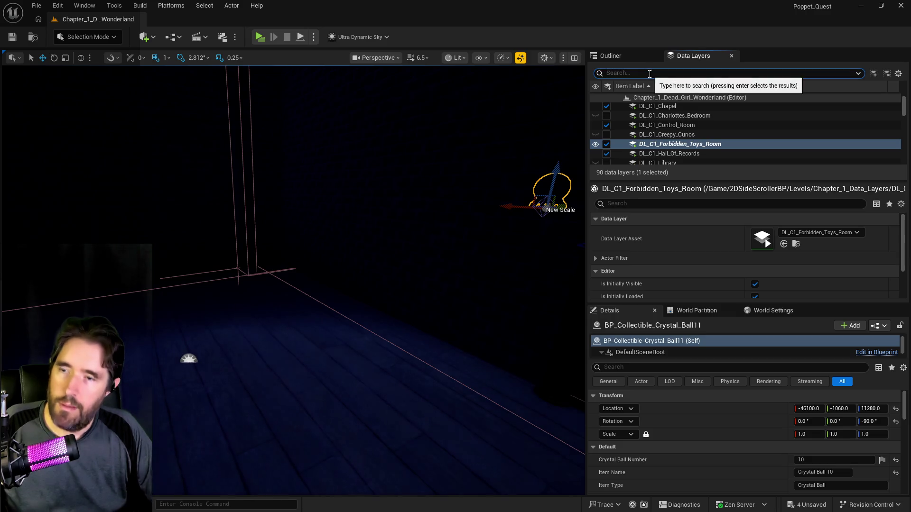
{"action": "type", "text": "char"}
{"action": "left_click", "coordinate": [607, 107]}
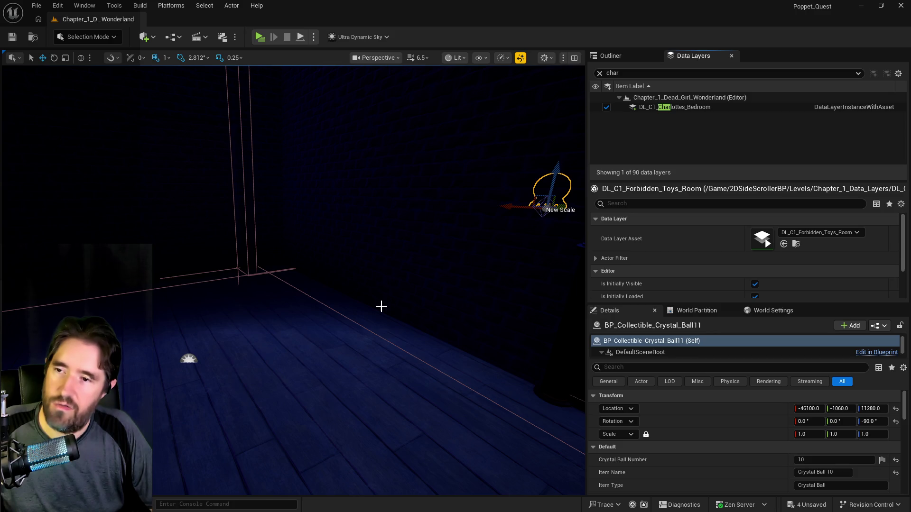
{"action": "left_click_drag", "start_coordinate": [294, 280], "coordinate": [408, 280]}
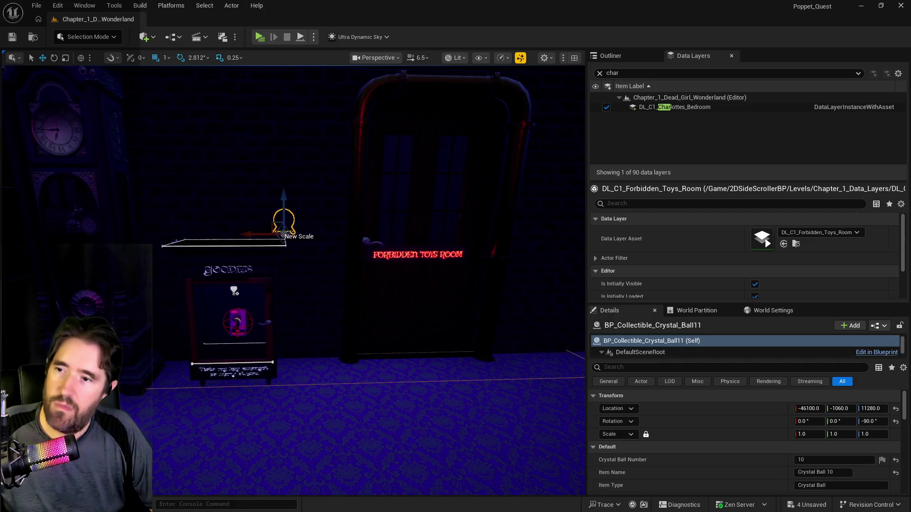
{"action": "scroll", "coordinate": [292, 280], "scroll_direction": "up", "scroll_amount": 5}
{"action": "scroll", "coordinate": [293, 280], "scroll_direction": "down", "scroll_amount": 6}
{"action": "mouse_move", "coordinate": [294, 280]}
{"action": "left_mouse_down"}
{"action": "mouse_move", "coordinate": [209, 294]}
{"action": "mouse_move", "coordinate": [275, 258]}
{"action": "mouse_move", "coordinate": [261, 261]}
{"action": "mouse_move", "coordinate": [285, 285]}
{"action": "mouse_move", "coordinate": [321, 375]}
{"action": "mouse_move", "coordinate": [203, 370]}
{"action": "mouse_move", "coordinate": [238, 332]}
{"action": "mouse_move", "coordinate": [152, 358]}
{"action": "left_mouse_up"}
{"action": "right_click", "coordinate": [400, 329]}
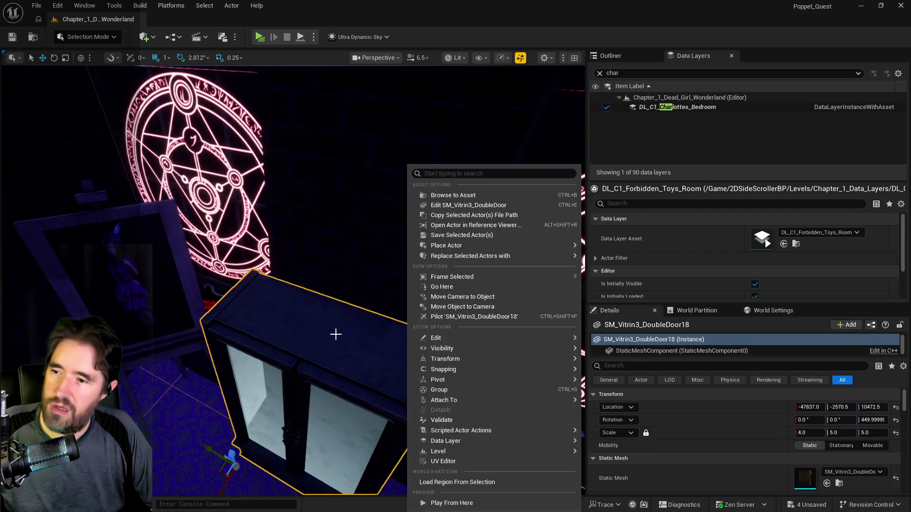
Undo the Hidden Grotto Key that was accidentally pasted onto the cabinet
{"action": "right_click", "coordinate": [335, 329]}
{"action": "mouse_move", "coordinate": [382, 341]}
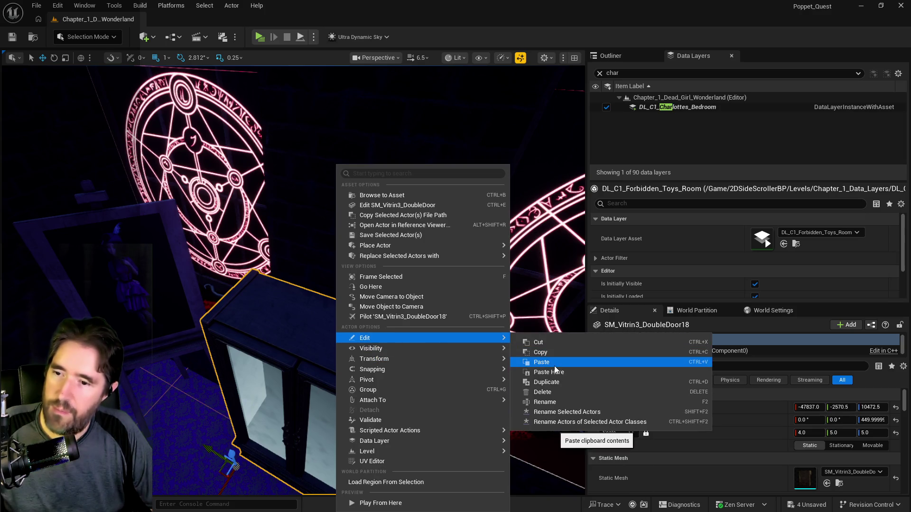
{"action": "left_click", "coordinate": [549, 372]}
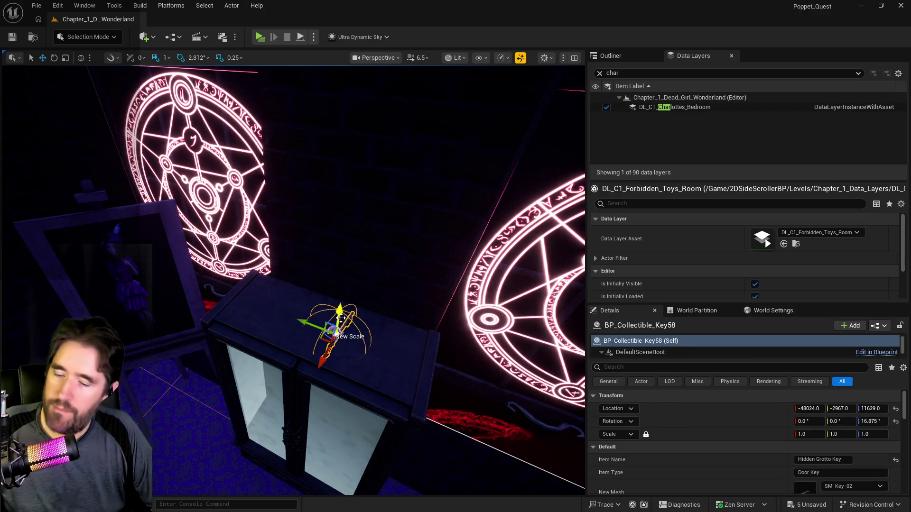
{"action": "key", "text": "ctrl+z"}
Copy Crystal Ball 10 and paste it onto the top of the vitrine cabinet
{"action": "mouse_move", "coordinate": [292, 280]}
{"action": "left_mouse_down"}
{"action": "mouse_move", "coordinate": [256, 280]}
{"action": "mouse_move", "coordinate": [248, 260]}
{"action": "left_mouse_up"}
{"action": "left_click", "coordinate": [208, 249]}
{"action": "mouse_move", "coordinate": [309, 264]}
{"action": "left_mouse_down"}
{"action": "mouse_move", "coordinate": [294, 262]}
{"action": "mouse_move", "coordinate": [308, 310]}
{"action": "mouse_move", "coordinate": [320, 287]}
{"action": "mouse_move", "coordinate": [326, 332]}
{"action": "left_mouse_up"}
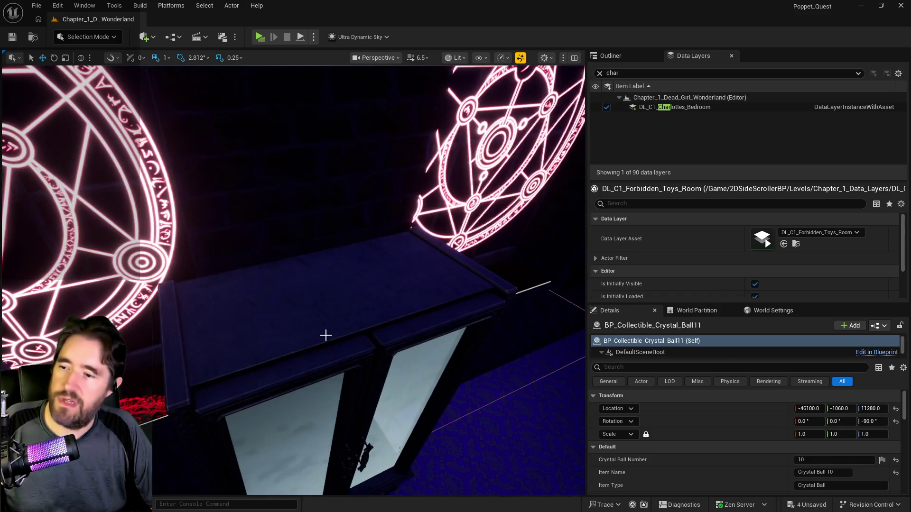
{"action": "right_click", "coordinate": [306, 332]}
{"action": "mouse_move", "coordinate": [365, 340]}
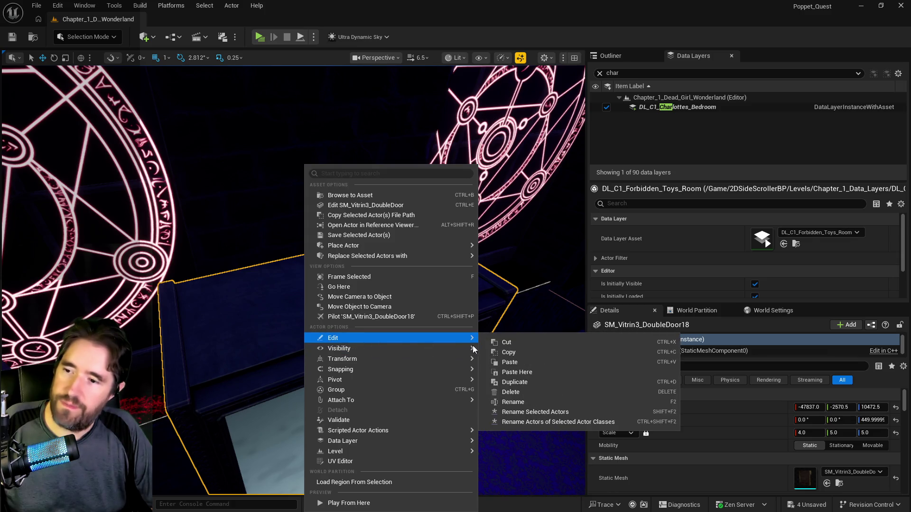
{"action": "left_click", "coordinate": [513, 372]}
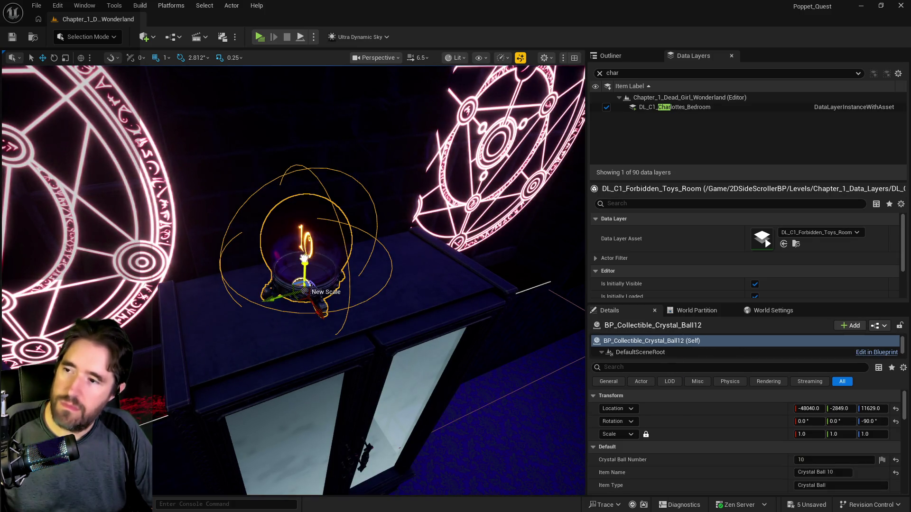
Raise the new ball above the cabinet and set its Z rotation to 180°
{"action": "left_click_drag", "start_coordinate": [304, 258], "coordinate": [305, 247]}
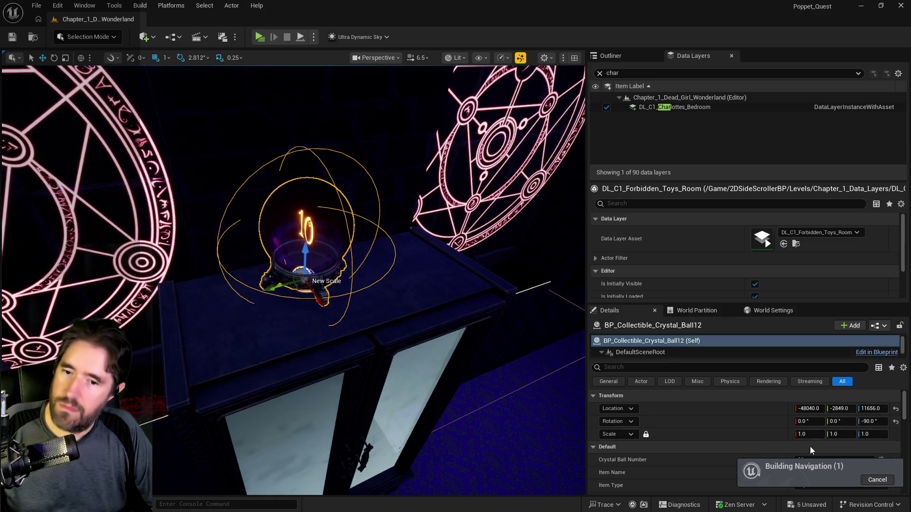
{"action": "left_click", "coordinate": [896, 422]}
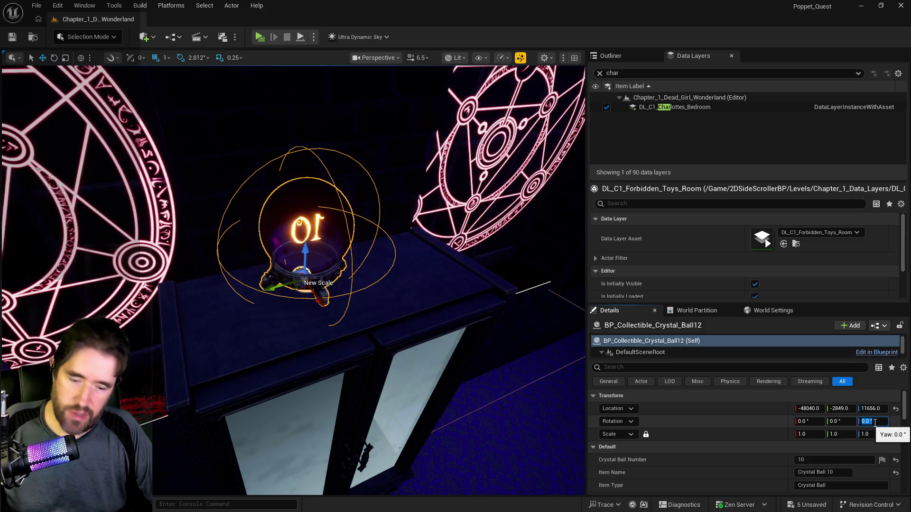
{"action": "type", "text": "90"}
{"action": "key", "text": "Return"}
{"action": "type", "text": "180"}
{"action": "key", "text": "Return"}
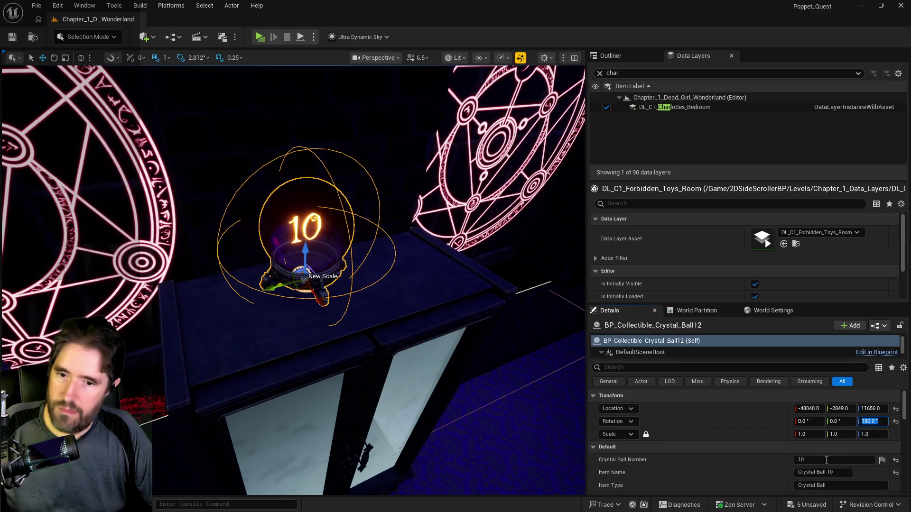
Set the Crystal Ball Number to 11 and the Item Name to Crystal Ball 11
{"action": "left_click", "coordinate": [827, 460]}
{"action": "type", "text": "11"}
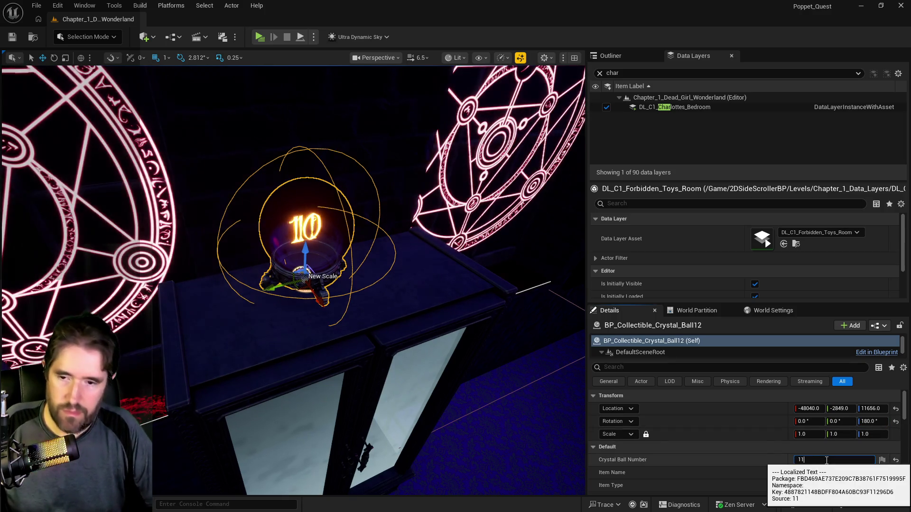
{"action": "left_click", "coordinate": [831, 474]}
{"action": "key", "text": "BackSpace"}
{"action": "type", "text": "11"}
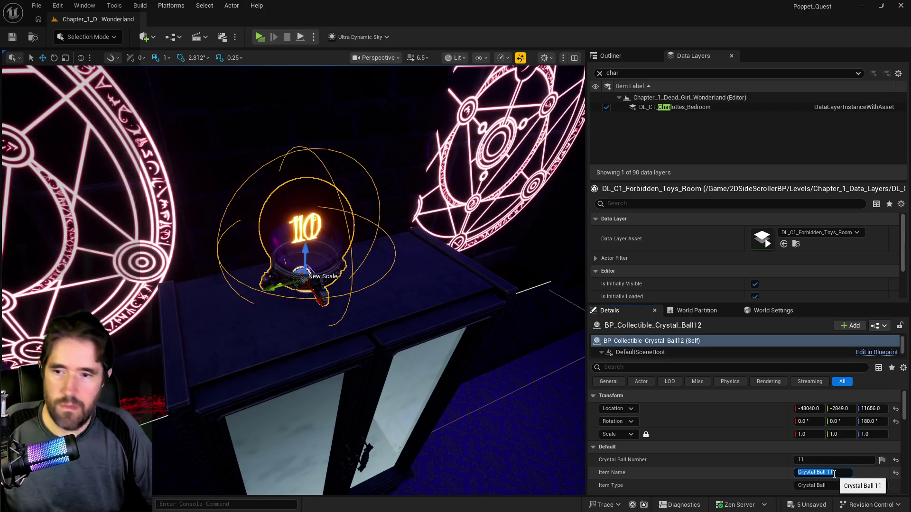
{"action": "key", "text": "Return"}
Add the ball to the Forbidden Toys Room data layer, save all, and bring up the PQ To Do List
{"action": "left_click", "coordinate": [658, 107]}
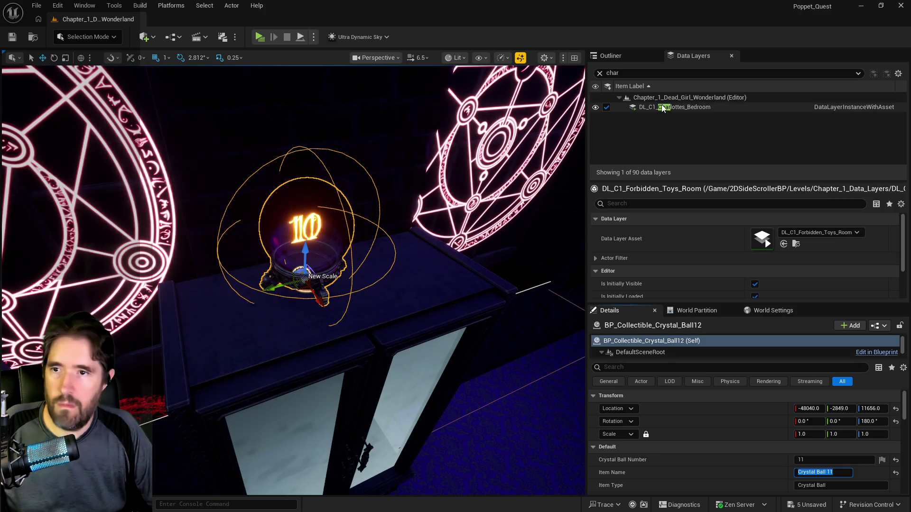
{"action": "right_click", "coordinate": [662, 108]}
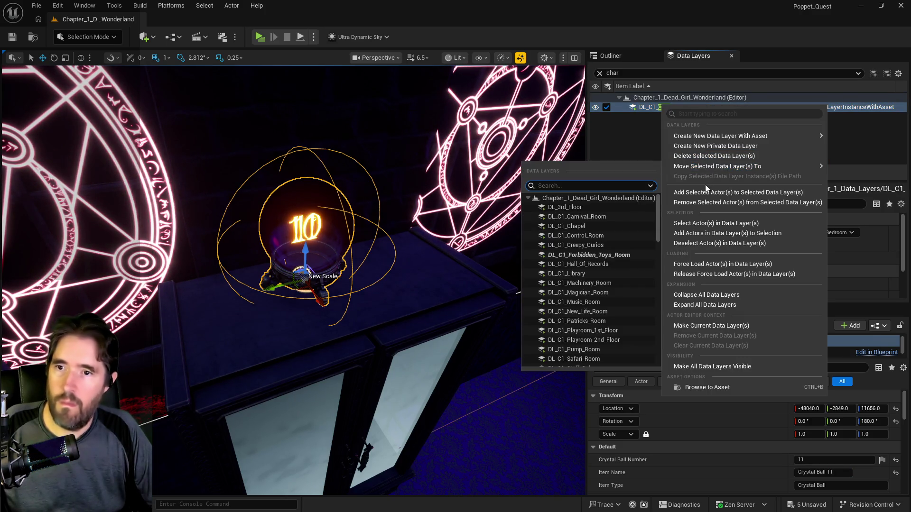
{"action": "key", "text": "Escape"}
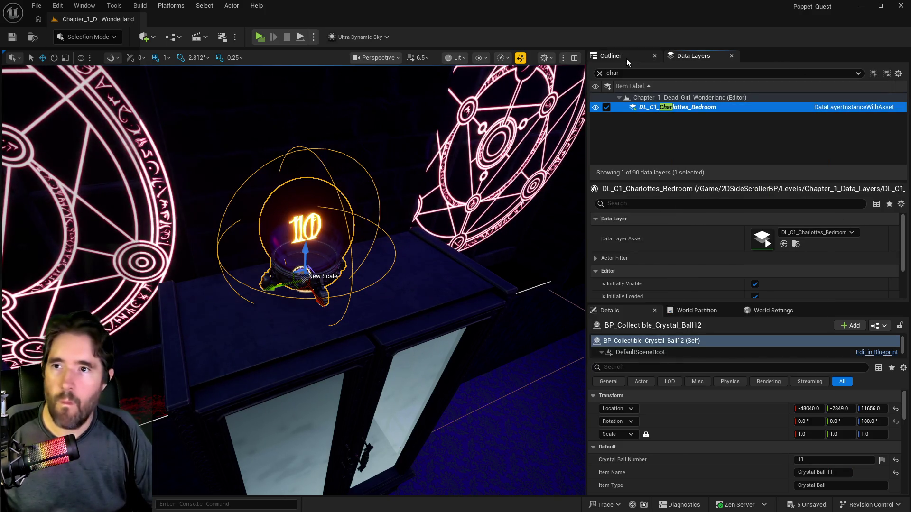
{"action": "left_click", "coordinate": [600, 73]}
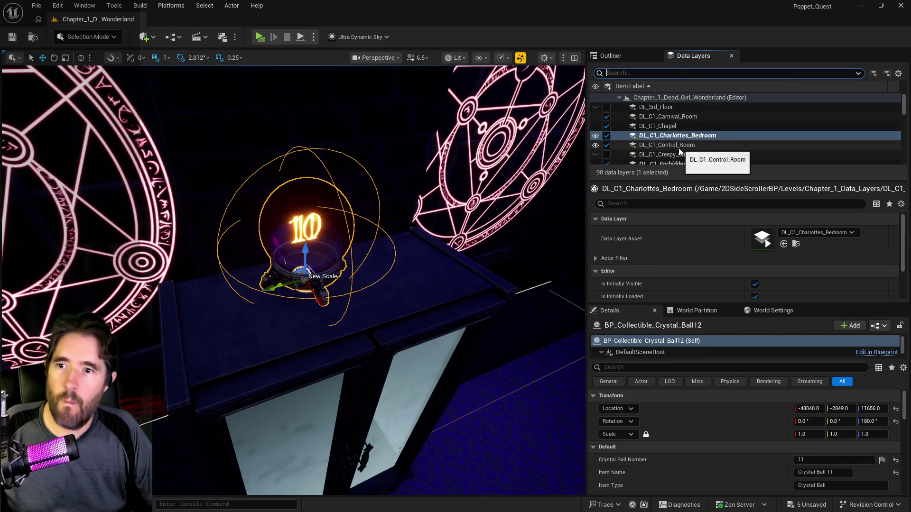
{"action": "left_click", "coordinate": [667, 161]}
{"action": "right_click", "coordinate": [668, 158]}
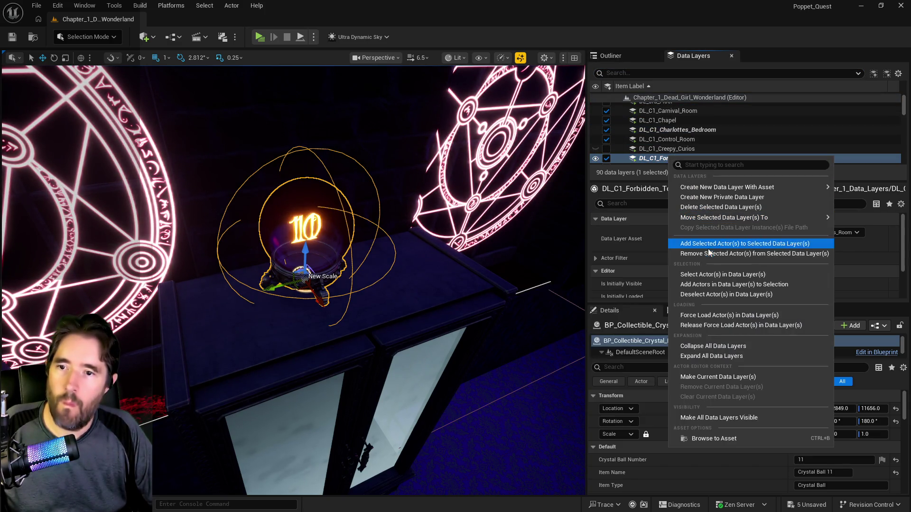
{"action": "left_click", "coordinate": [707, 254]}
{"action": "key", "text": "ctrl+s"}
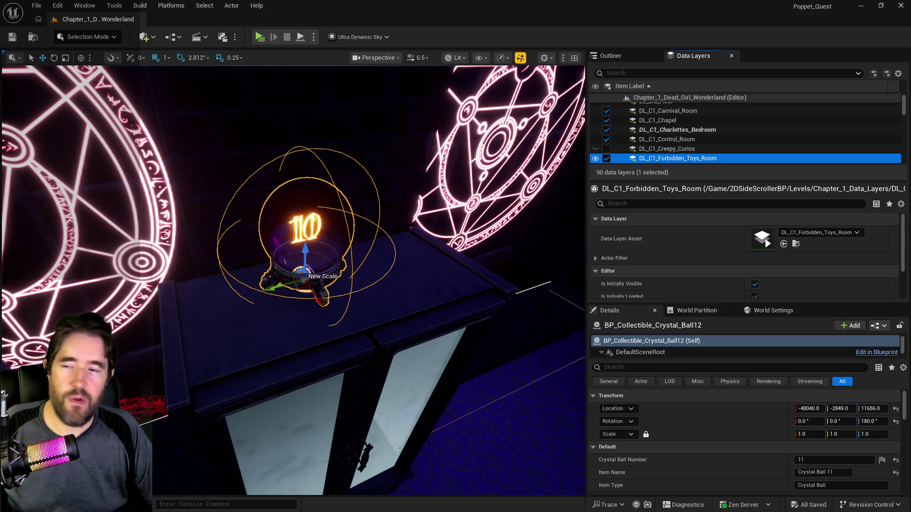
{"action": "left_click_drag", "start_coordinate": [306, 275], "coordinate": [349, 367]}
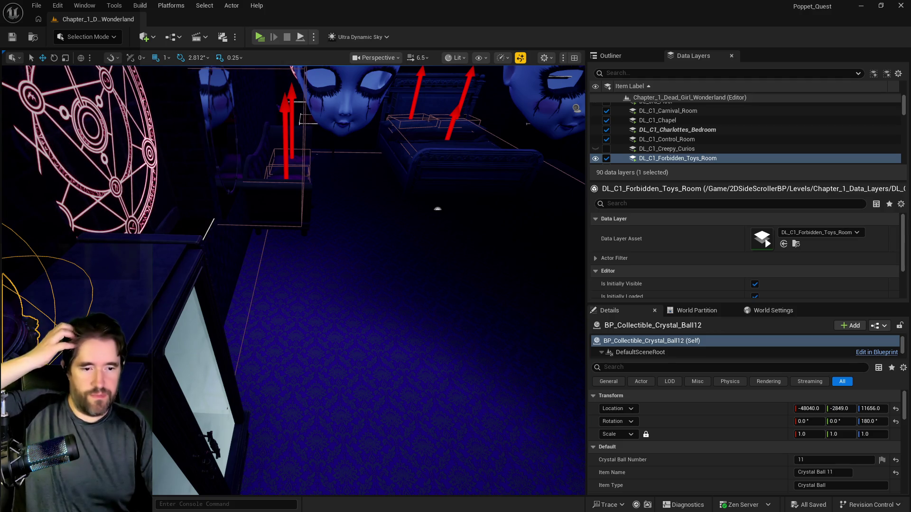
{"action": "mouse_move", "coordinate": [910, 209]}
{"action": "left_mouse_down"}
{"action": "mouse_move", "coordinate": [553, 110]}
{"action": "mouse_move", "coordinate": [481, 78]}
{"action": "left_mouse_up"}
Delete the three 'Add …' crystal-ball and tarot-card task lines below item 11
{"action": "left_click", "coordinate": [267, 394]}
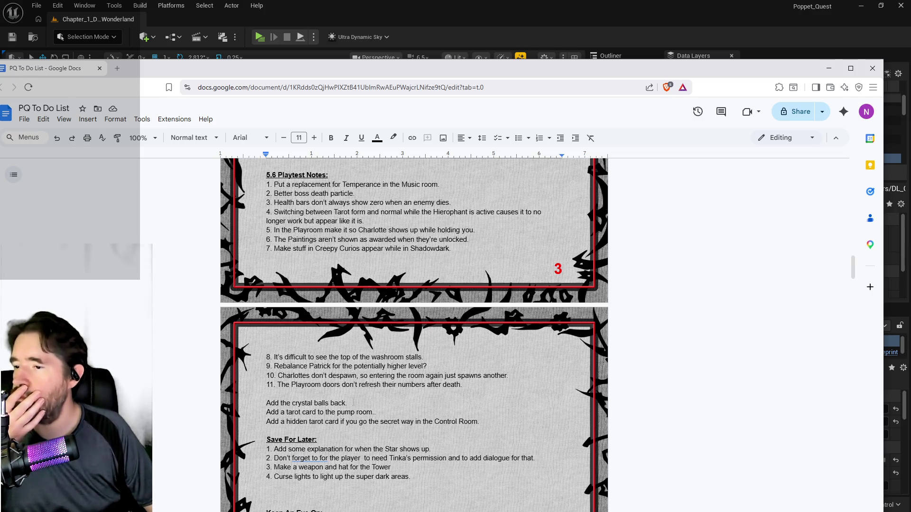
{"action": "mouse_move", "coordinate": [499, 420]}
{"action": "left_mouse_down"}
{"action": "mouse_move", "coordinate": [285, 417]}
{"action": "mouse_move", "coordinate": [267, 394]}
{"action": "left_mouse_up"}
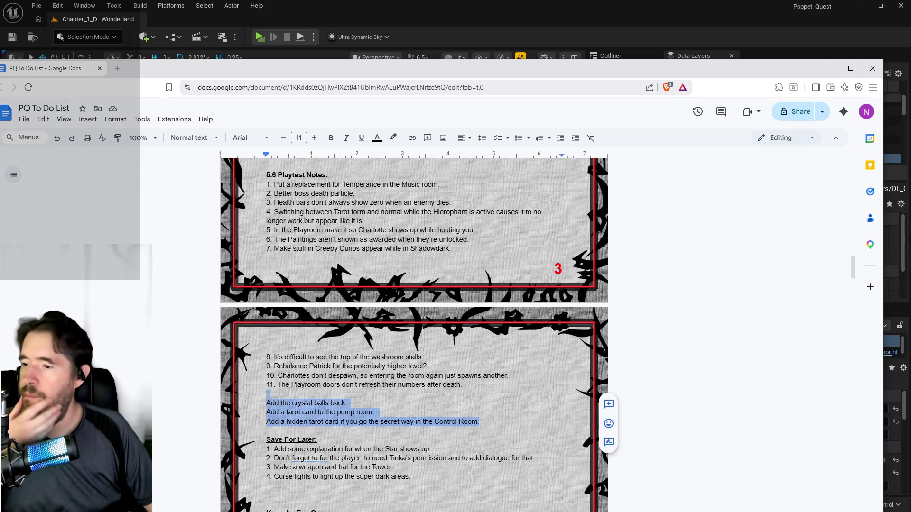
{"action": "key", "text": "BackSpace"}
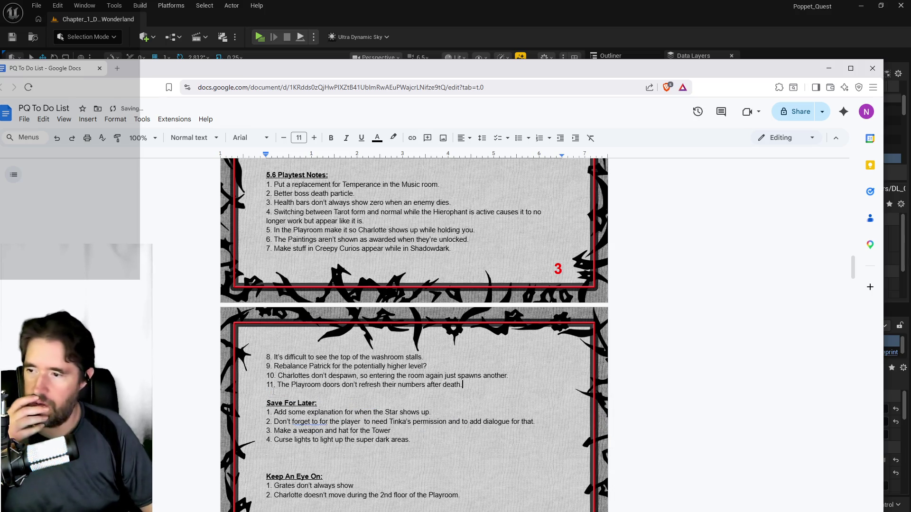
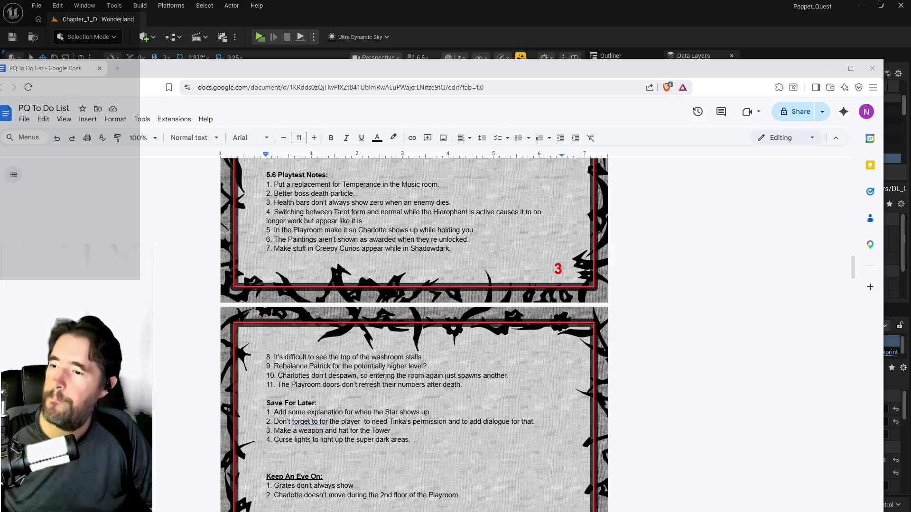
Delete the Patrick rebalance note from item 9 of the PQ To Do List
{"action": "mouse_move", "coordinate": [427, 367]}
{"action": "left_mouse_down"}
{"action": "mouse_move", "coordinate": [341, 377]}
{"action": "mouse_move", "coordinate": [283, 366]}
{"action": "left_mouse_up"}
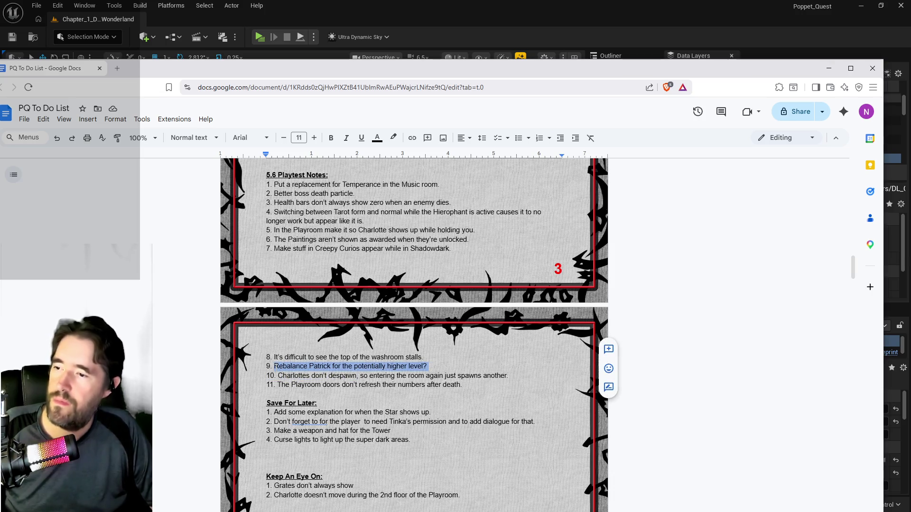
{"action": "key", "text": "BackSpace"}
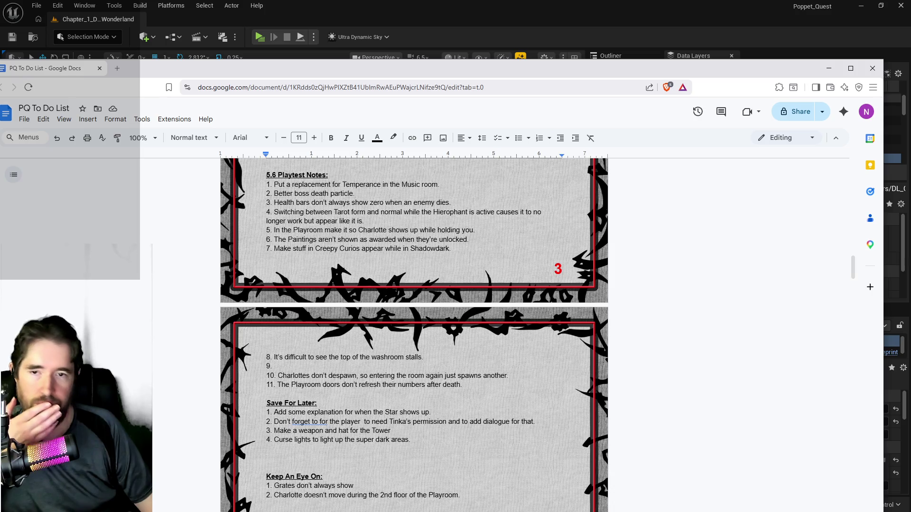
{"action": "key", "text": "alt+Tab"}
{"action": "key", "text": "ctrl+space"}
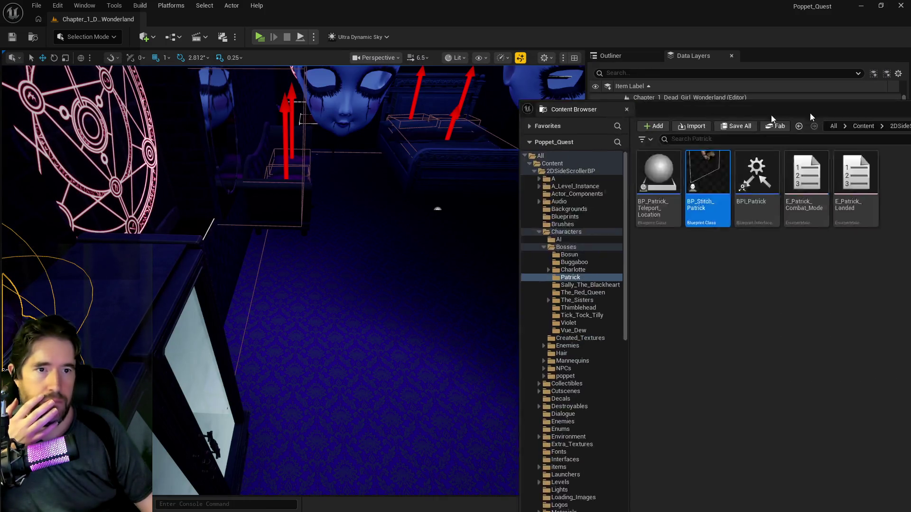
Search the 2DSideScrollerBP folder for 'tinka pai' and open BP_Tinkas_Painting
{"action": "left_click_drag", "start_coordinate": [811, 116], "coordinate": [298, 115]}
{"action": "left_click", "coordinate": [60, 172]}
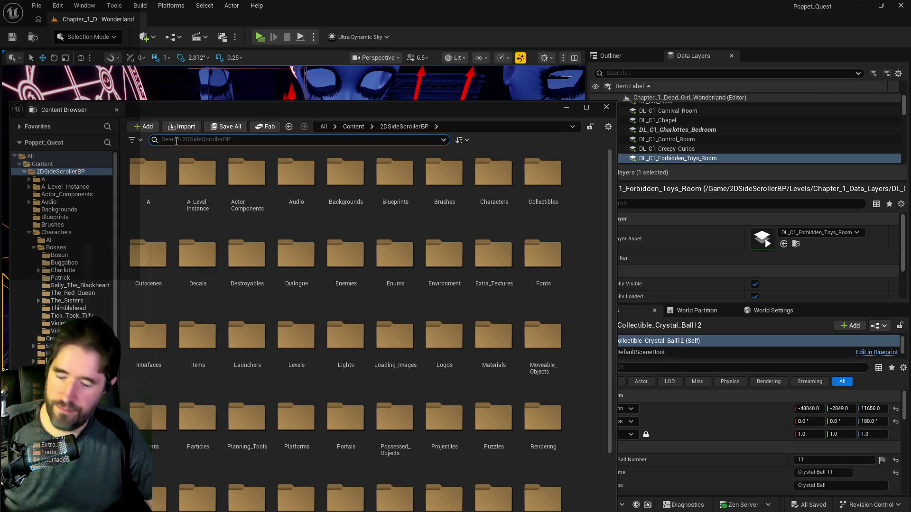
{"action": "type", "text": "tinka pa"}
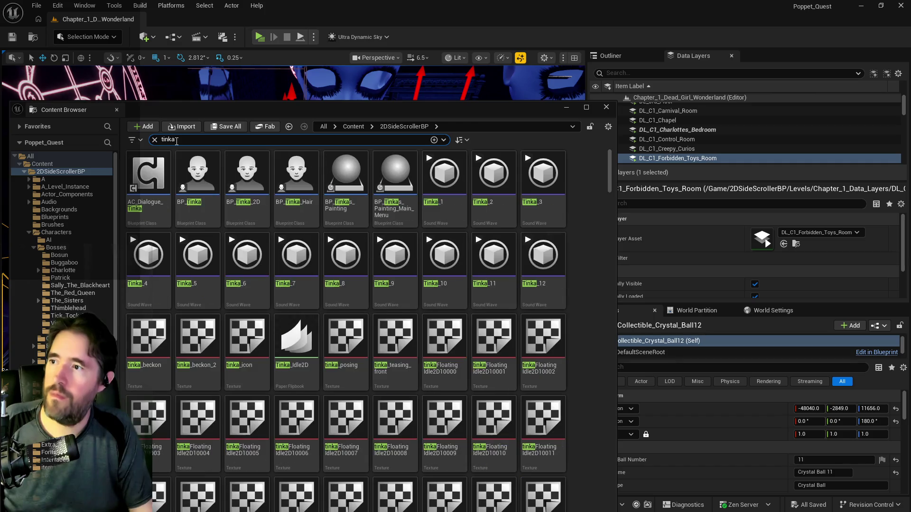
{"action": "type", "text": "i"}
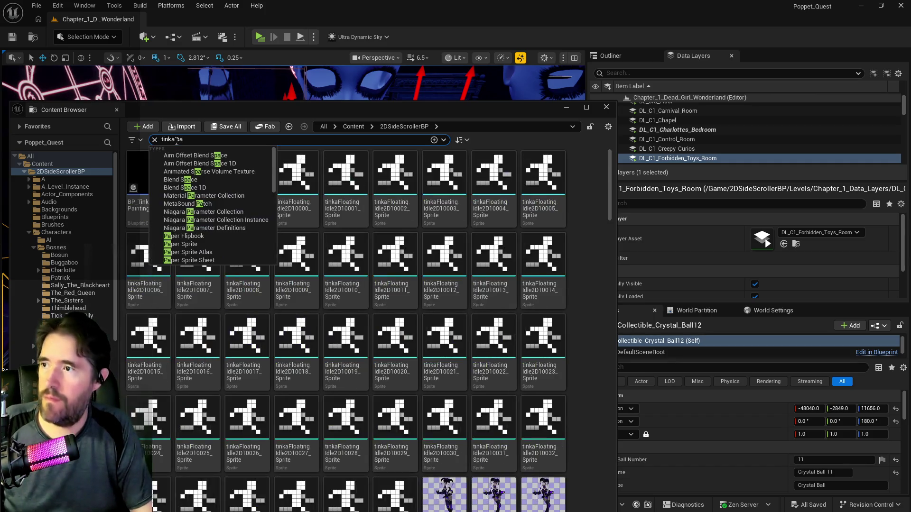
{"action": "left_click", "coordinate": [151, 224]}
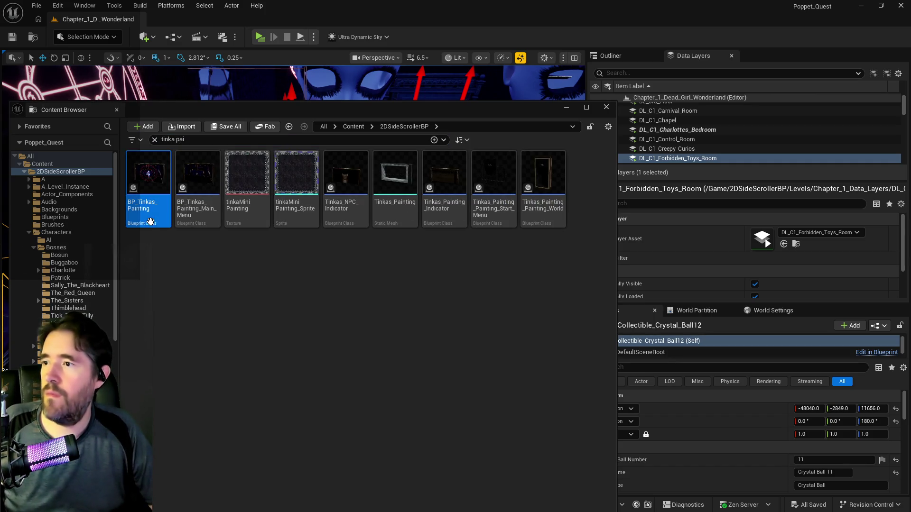
{"action": "double_click", "coordinate": [148, 190]}
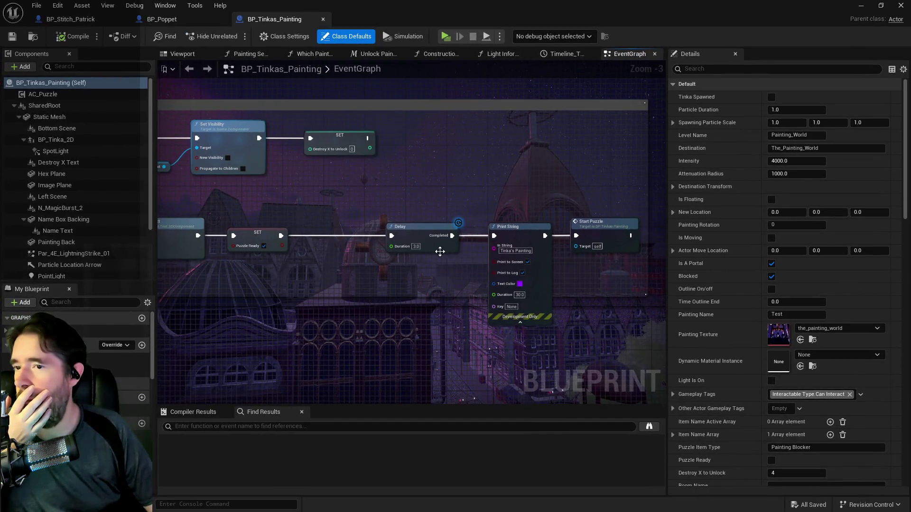
Wire Delay's Completed straight into Start Puzzle, delete Print String, then compile and save
{"action": "left_click_drag", "start_coordinate": [452, 236], "coordinate": [575, 237]}
{"action": "left_click", "coordinate": [515, 228]}
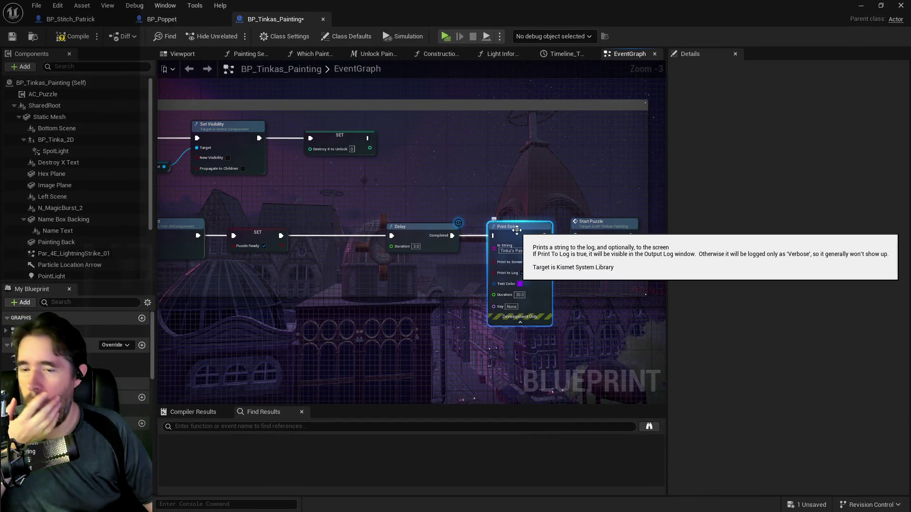
{"action": "key", "text": "Delete"}
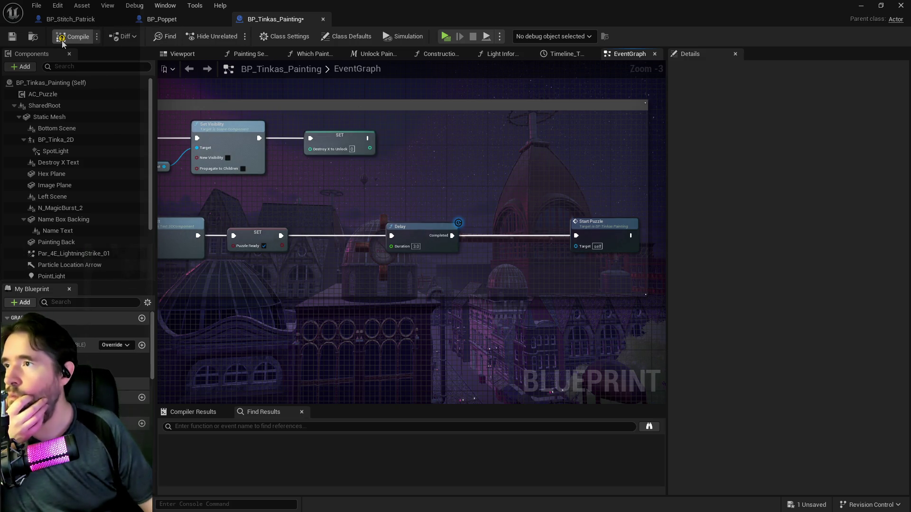
{"action": "left_click", "coordinate": [13, 37]}
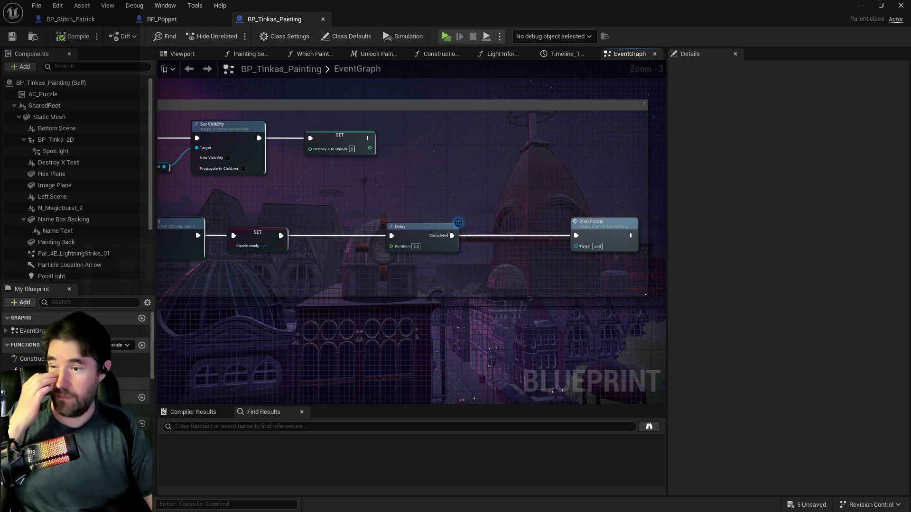
{"action": "scroll", "coordinate": [362, 334], "scroll_direction": "down", "scroll_amount": 1}
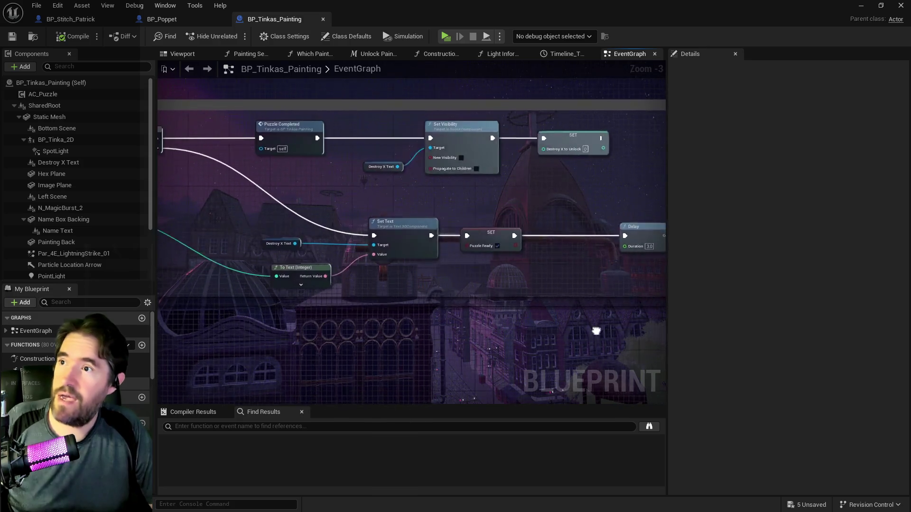
{"action": "key", "text": "alt+Tab"}
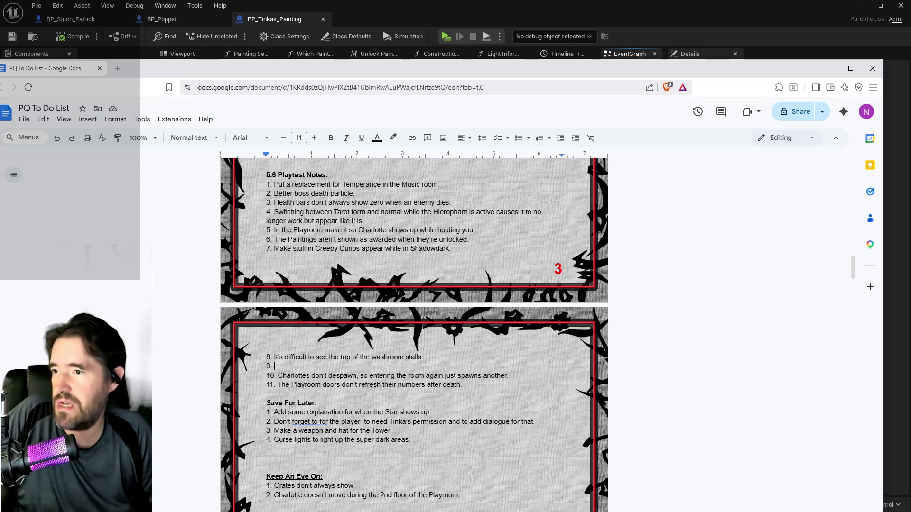
Replace item 1's Temperance note with the Playroom doors note taken from item 11
{"action": "mouse_move", "coordinate": [364, 221]}
{"action": "left_mouse_down"}
{"action": "mouse_move", "coordinate": [267, 213]}
{"action": "mouse_move", "coordinate": [291, 203]}
{"action": "mouse_move", "coordinate": [274, 185]}
{"action": "mouse_move", "coordinate": [287, 212]}
{"action": "mouse_move", "coordinate": [283, 230]}
{"action": "left_mouse_up"}
{"action": "left_click_drag", "start_coordinate": [439, 184], "coordinate": [307, 185]}
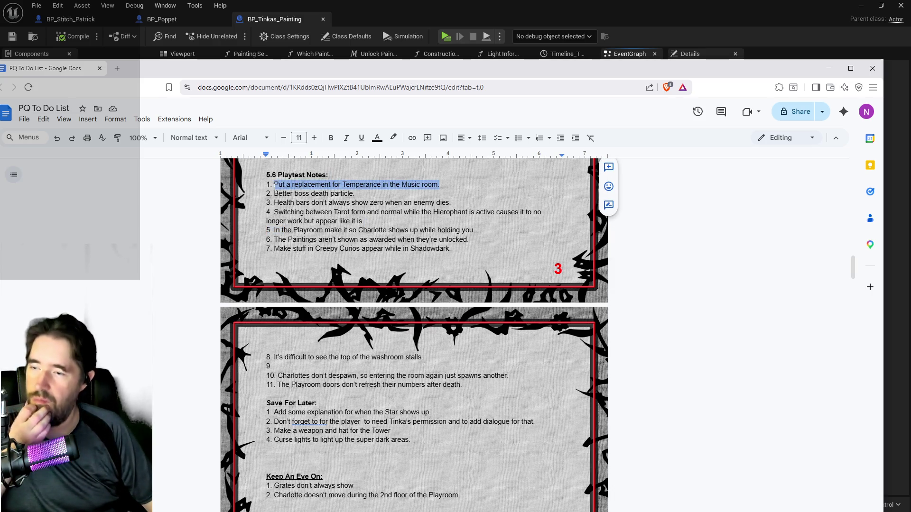
{"action": "key", "text": "BackSpace"}
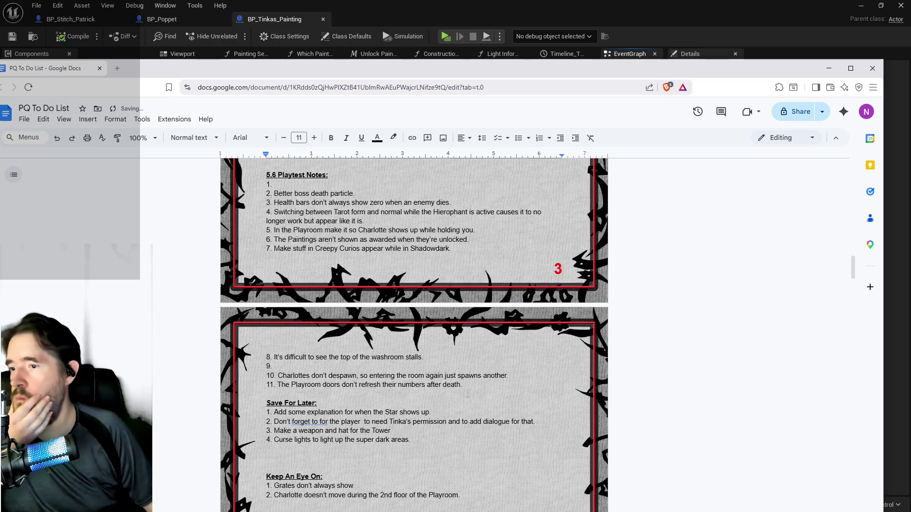
{"action": "left_click_drag", "start_coordinate": [464, 384], "coordinate": [278, 385]}
{"action": "key", "text": "ctrl+c"}
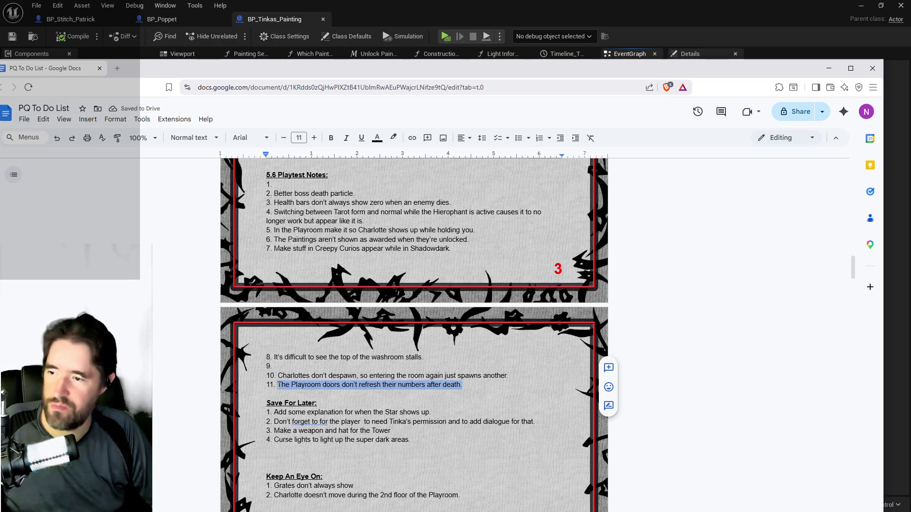
{"action": "key", "text": "BackSpace"}
{"action": "key", "text": "ctrl+v"}
Move the Charlottes despawn note up into item 9 and remove empty items 10 and 11
{"action": "left_click_drag", "start_coordinate": [508, 376], "coordinate": [286, 376]}
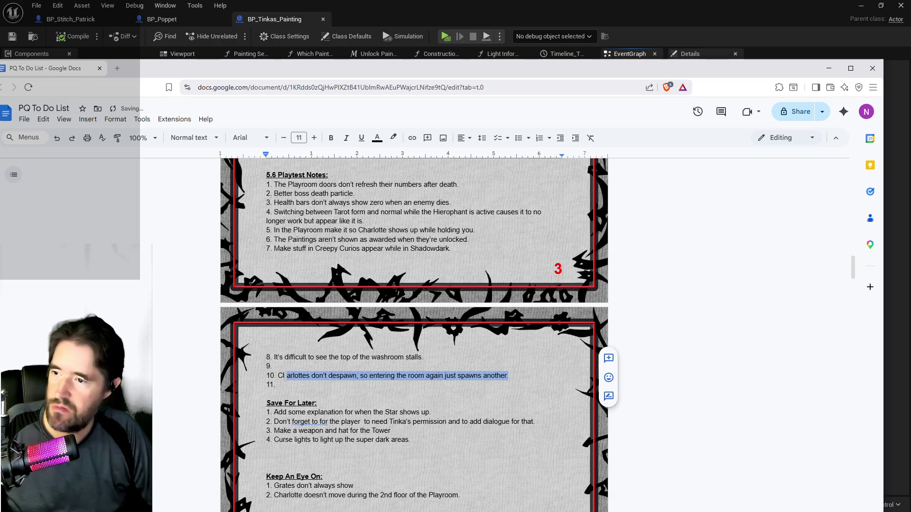
{"action": "key", "text": "ctrl+x"}
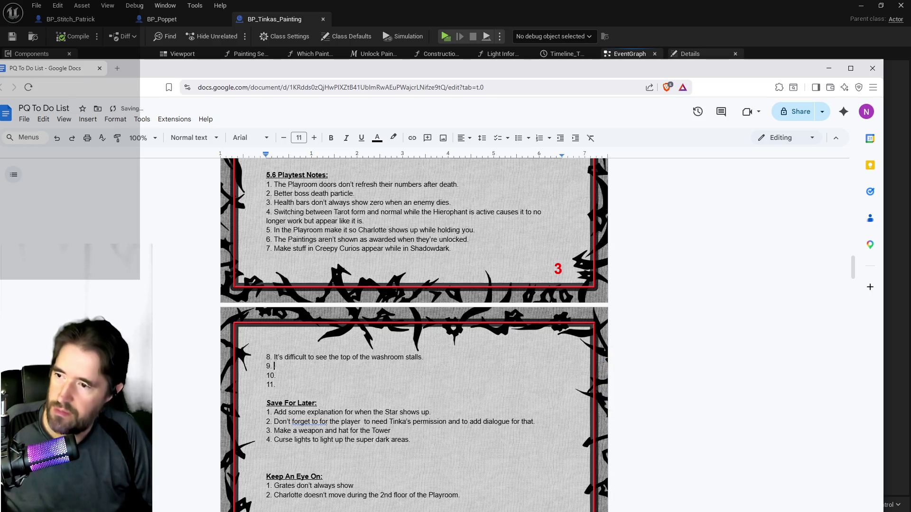
{"action": "key", "text": "ctrl+v"}
{"action": "left_click_drag", "start_coordinate": [279, 385], "coordinate": [259, 378]}
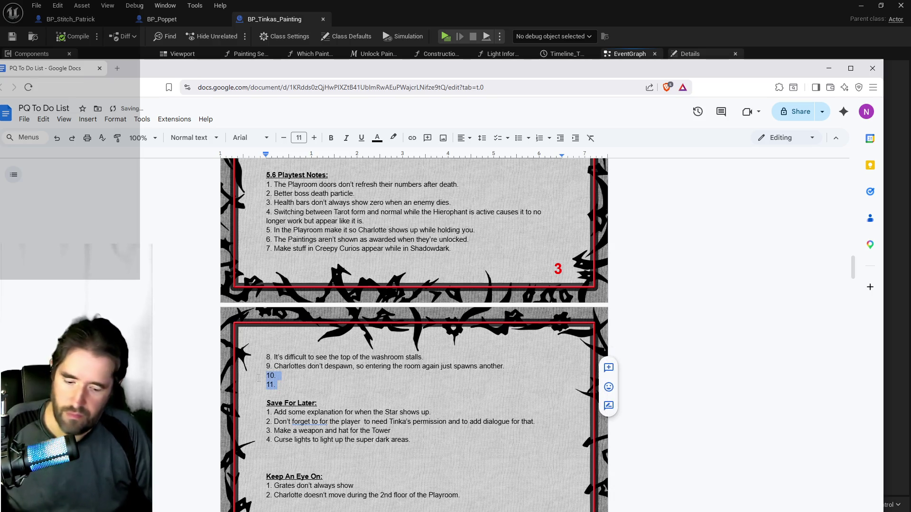
{"action": "key", "text": "BackSpace"}
{"action": "key", "text": "BackSpace"}
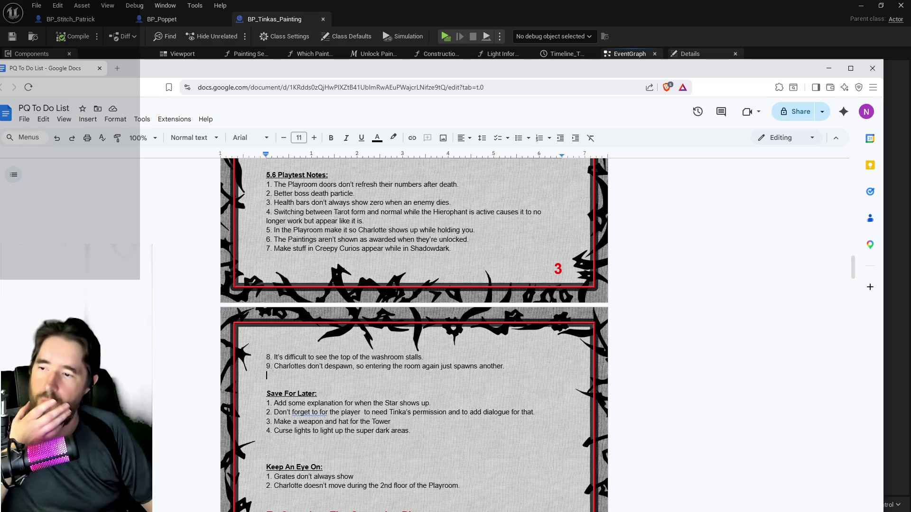
{"action": "key", "text": "alt+Tab"}
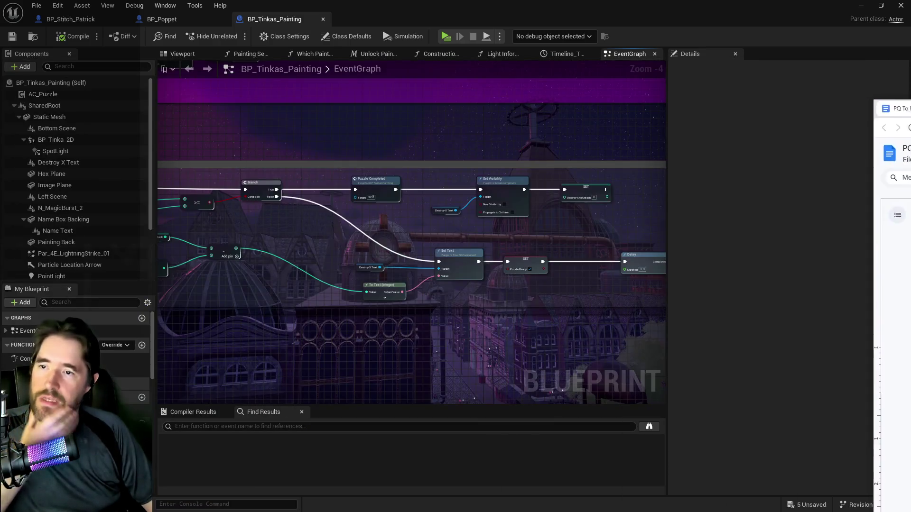
Fly the camera past the castle, garden and mushroom arch to the moonlit city street
{"action": "key", "text": "alt+Tab"}
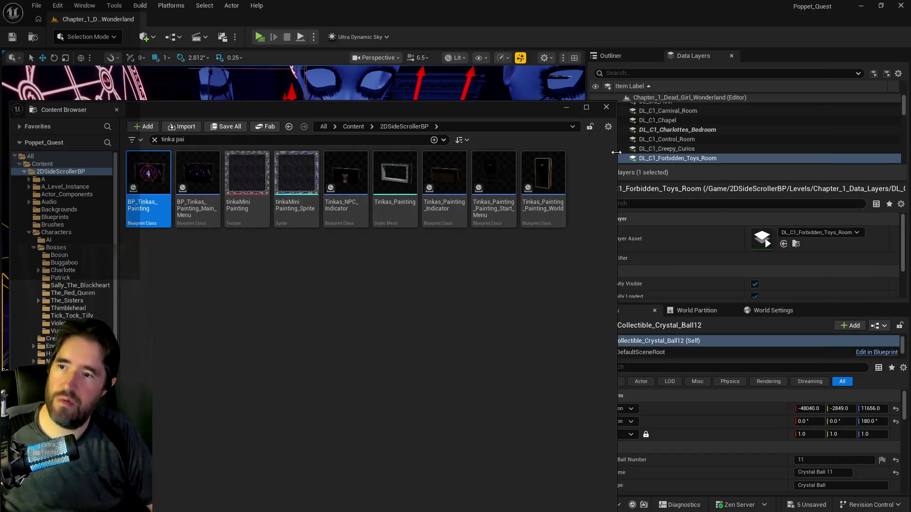
{"action": "key", "text": "alt+Tab"}
{"action": "key", "text": "s"}
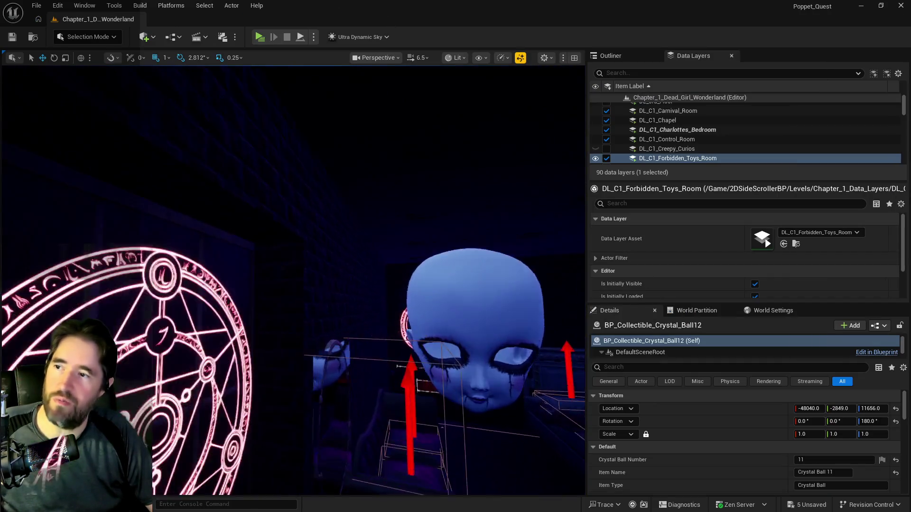
{"action": "key", "text": "s"}
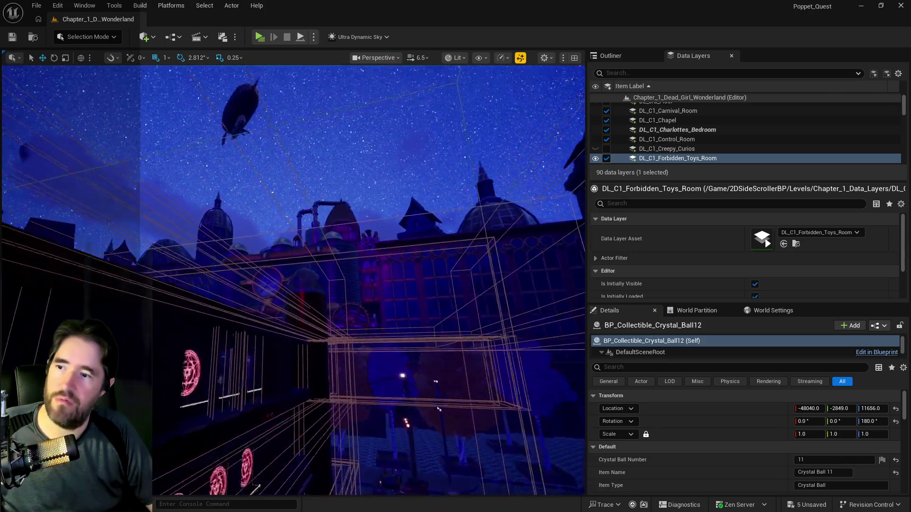
{"action": "key", "text": "s"}
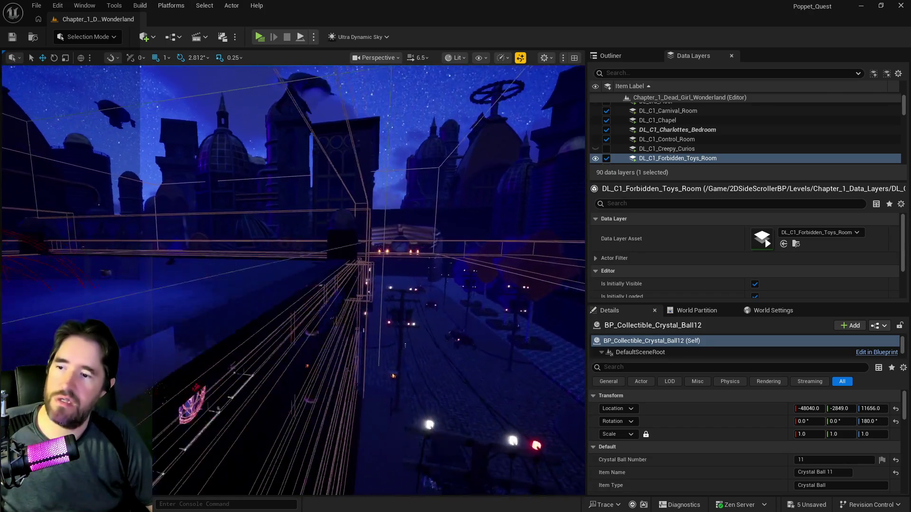
{"action": "key", "text": "s"}
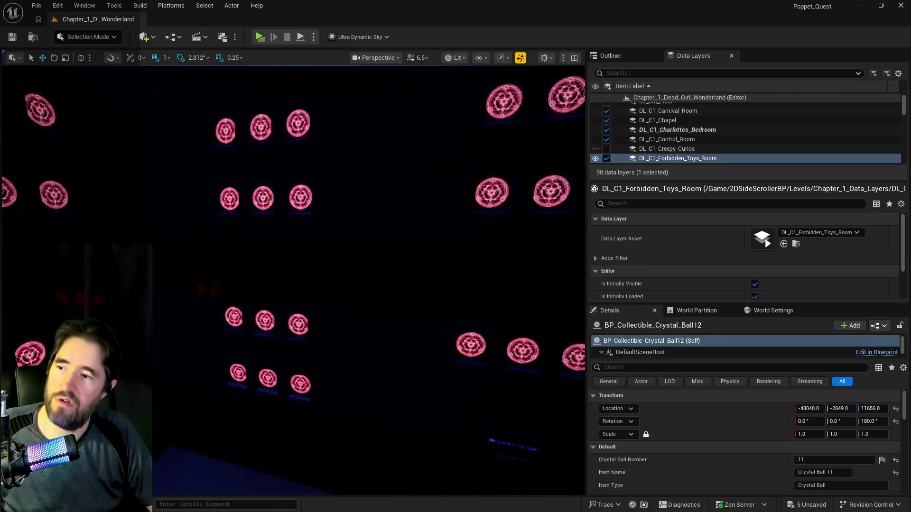
{"action": "key", "text": "s"}
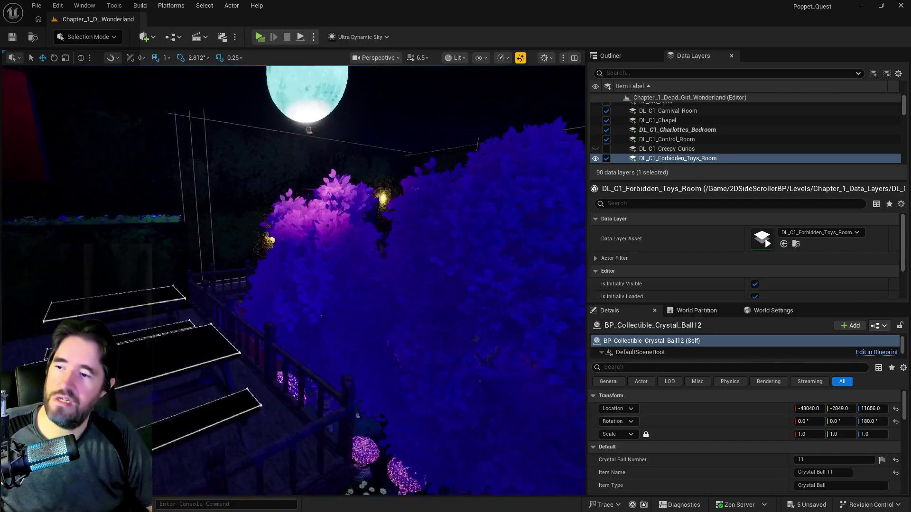
{"action": "key", "text": "s"}
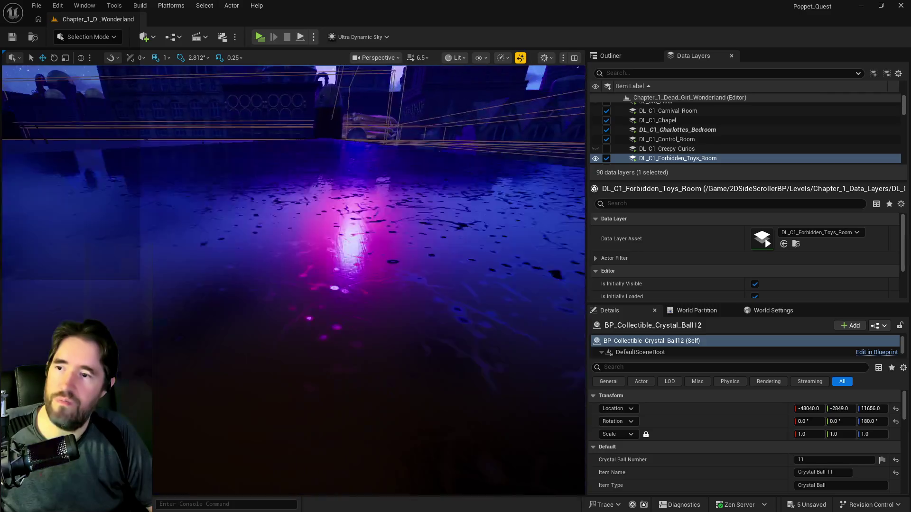
{"action": "key", "text": "s"}
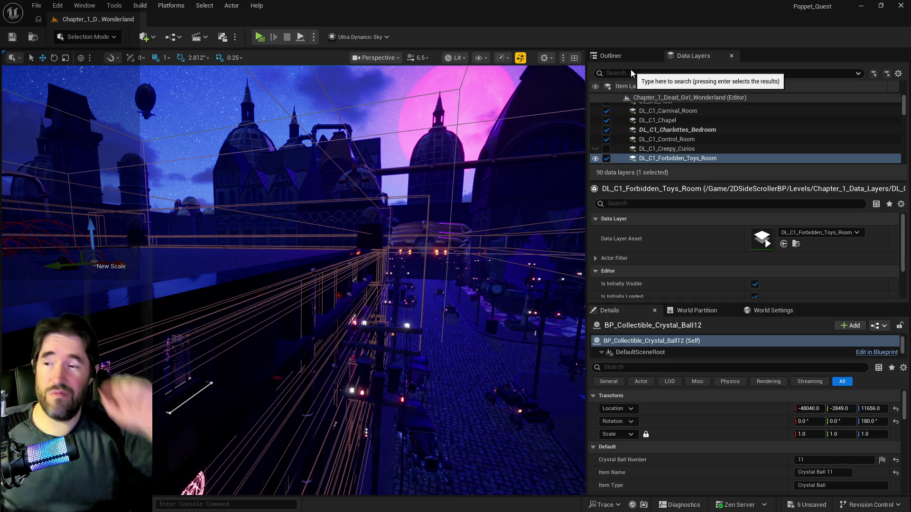
Find Ultra_Dynamic_Sky in the Outliner and set its Night Brightness to 1.6
{"action": "left_click", "coordinate": [624, 57]}
{"action": "left_click", "coordinate": [645, 71]}
{"action": "type", "text": "ultra"}
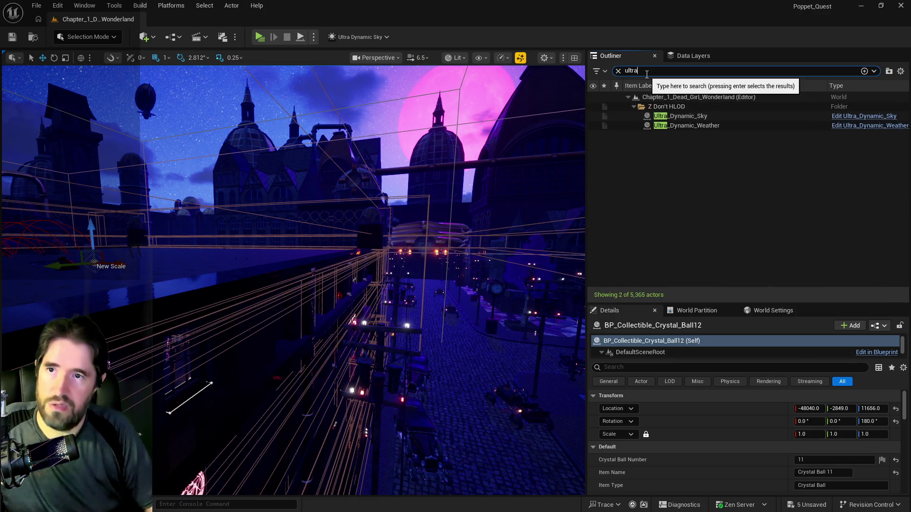
{"action": "left_click", "coordinate": [680, 116]}
{"action": "scroll", "coordinate": [809, 465], "scroll_direction": "down", "scroll_amount": 10}
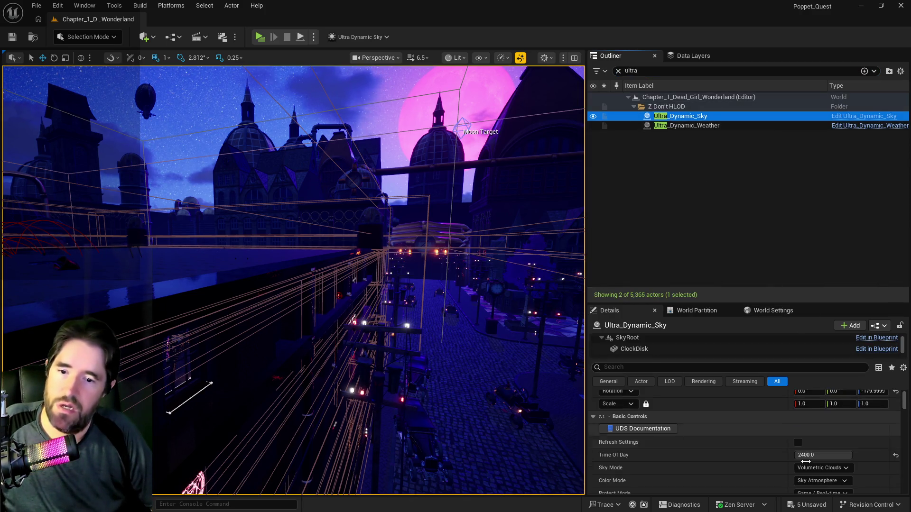
{"action": "scroll", "coordinate": [811, 473], "scroll_direction": "down", "scroll_amount": 1}
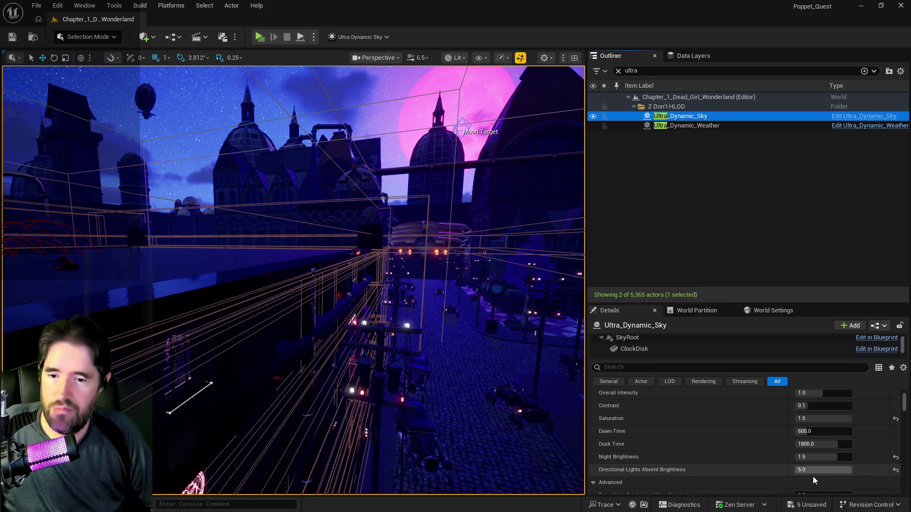
{"action": "left_click", "coordinate": [840, 458]}
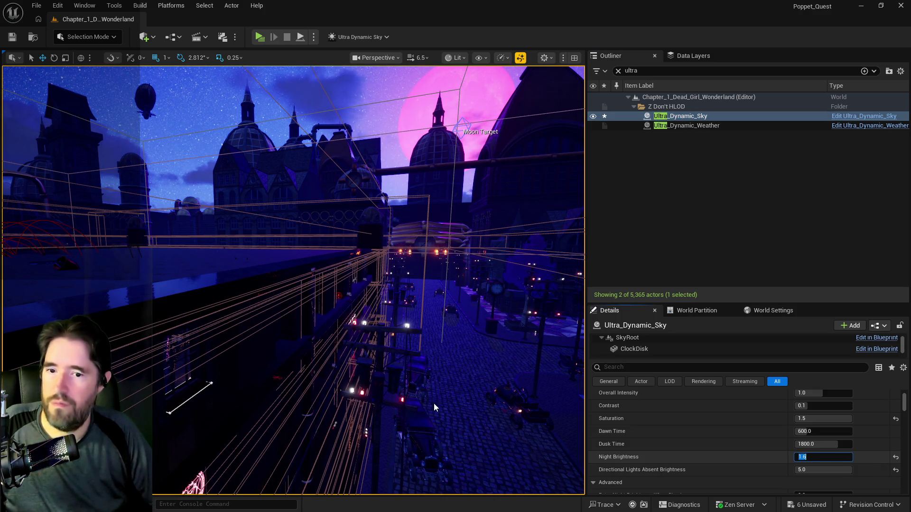
{"action": "left_click_drag", "start_coordinate": [435, 408], "coordinate": [377, 294]}
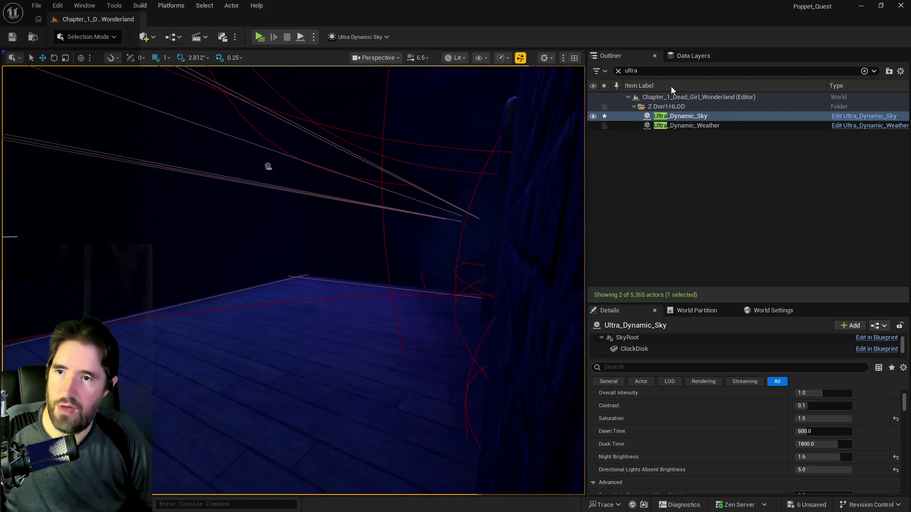
Load the DL_C1_Washroom data layer via a 'washr' search and orbit around the washroom
{"action": "left_click", "coordinate": [688, 56]}
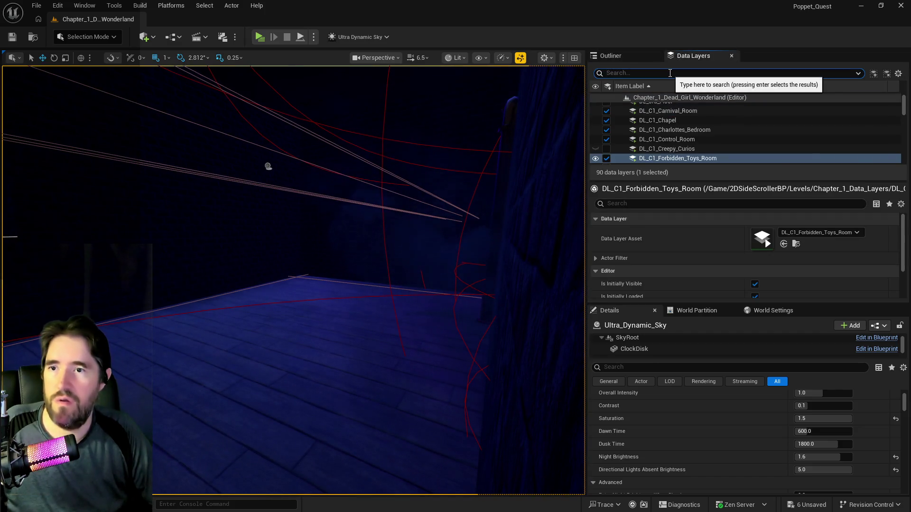
{"action": "type", "text": "washr"}
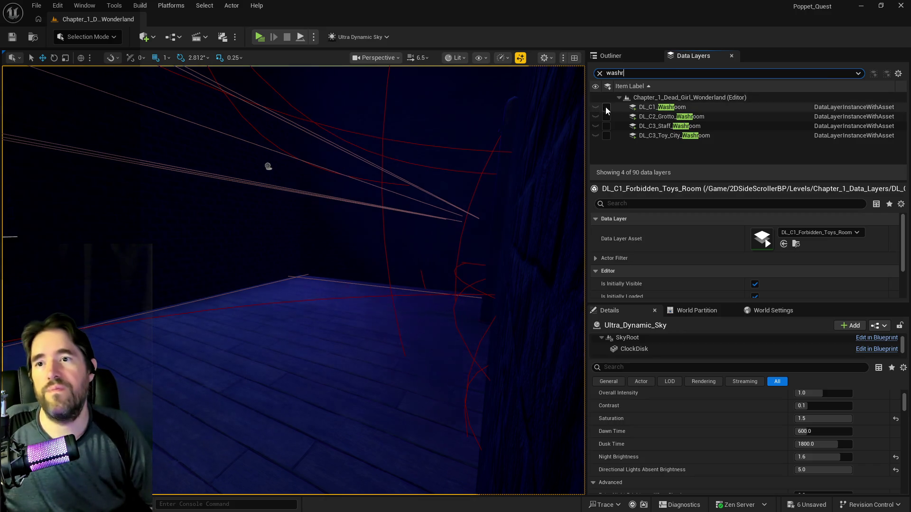
{"action": "left_click", "coordinate": [606, 107]}
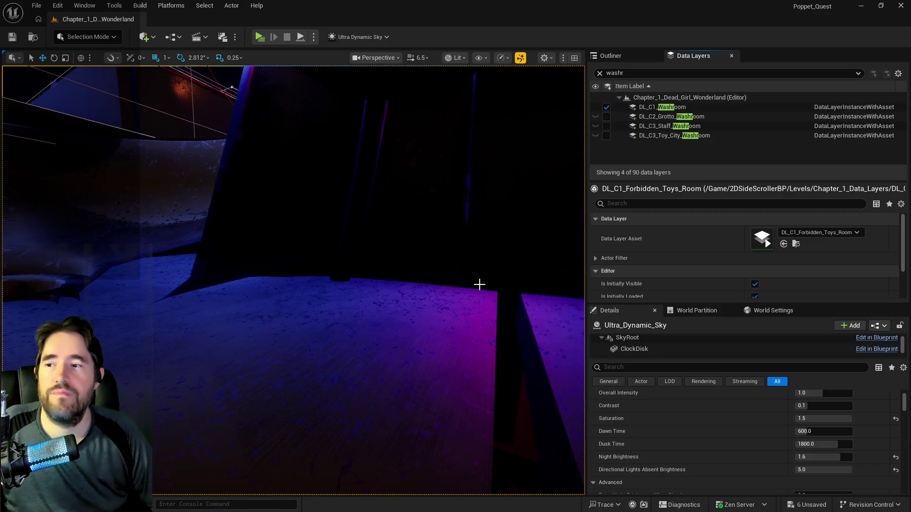
{"action": "left_click_drag", "start_coordinate": [292, 280], "coordinate": [342, 242]}
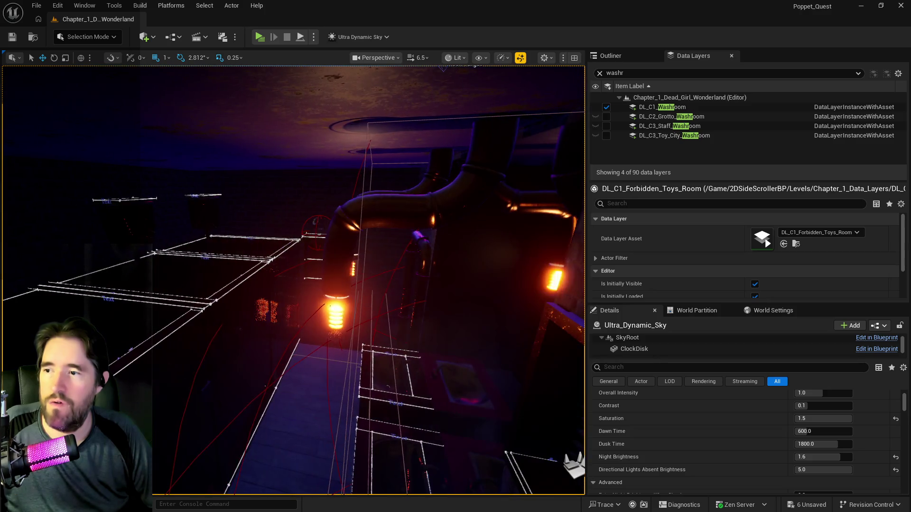
{"action": "mouse_move", "coordinate": [342, 242]}
{"action": "left_mouse_down"}
{"action": "mouse_move", "coordinate": [351, 235]}
{"action": "mouse_move", "coordinate": [356, 246]}
{"action": "mouse_move", "coordinate": [346, 237]}
{"action": "left_mouse_up"}
{"action": "left_click_drag", "start_coordinate": [412, 254], "coordinate": [413, 255]}
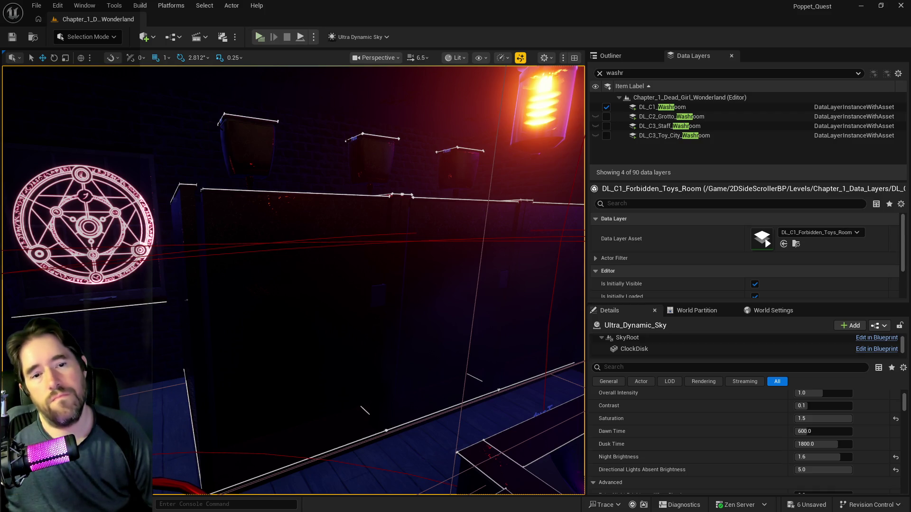
{"action": "key", "text": "ctrl+b"}
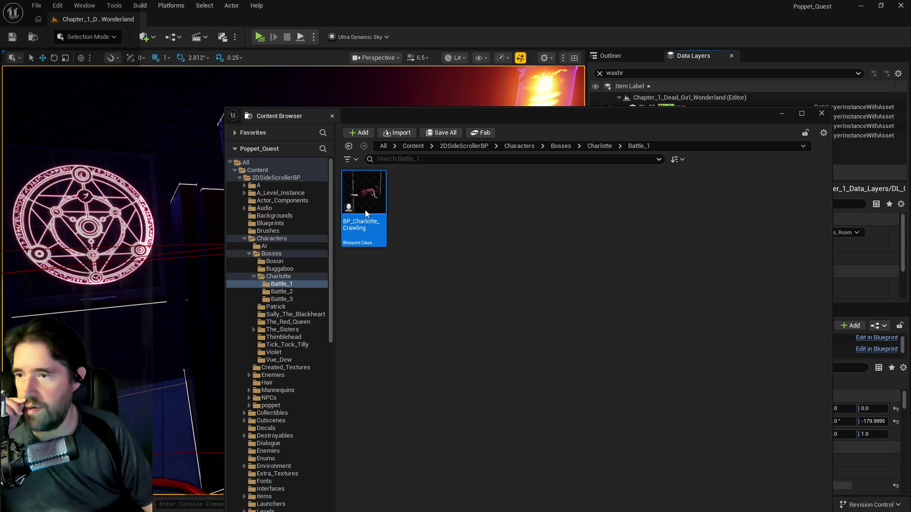
Open BP_Charlotte_Crawling and inspect its Gameplay Tags defaults: Type.Boss plus immunities
{"action": "double_click", "coordinate": [374, 214]}
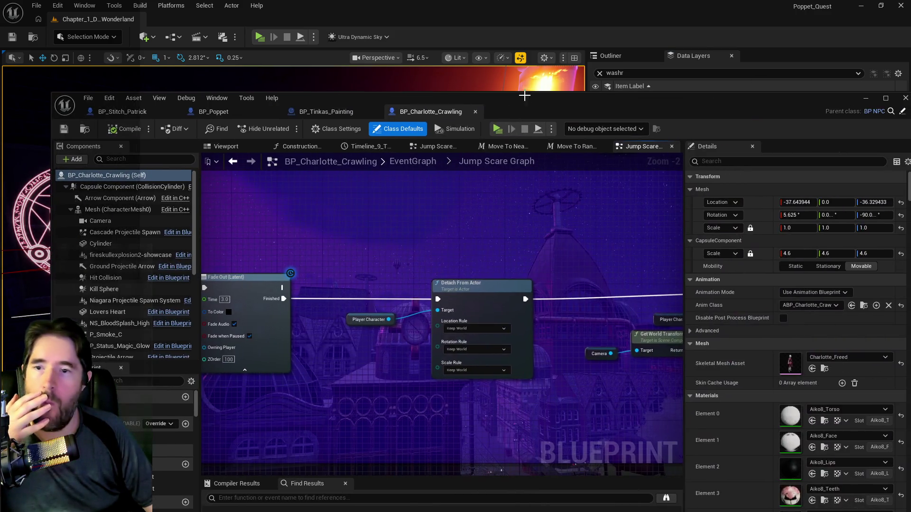
{"action": "double_click", "coordinate": [525, 96]}
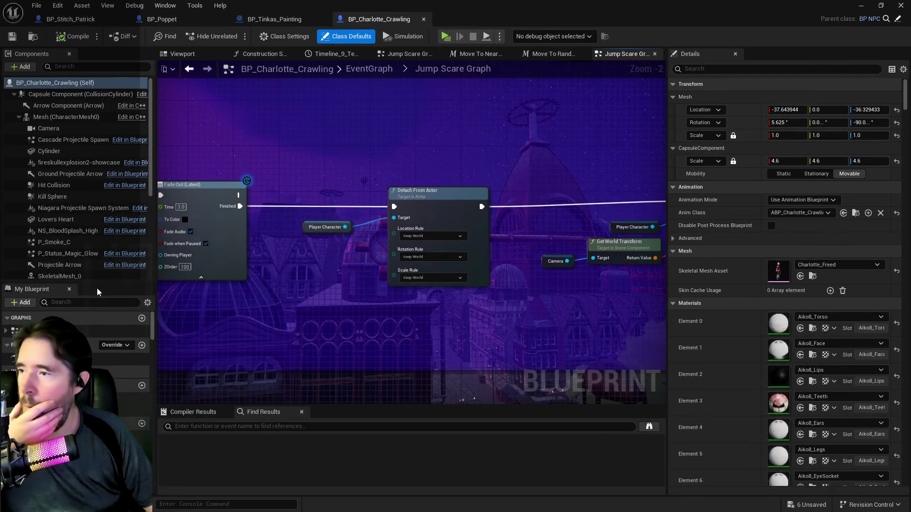
{"action": "type", "text": "gameplay"}
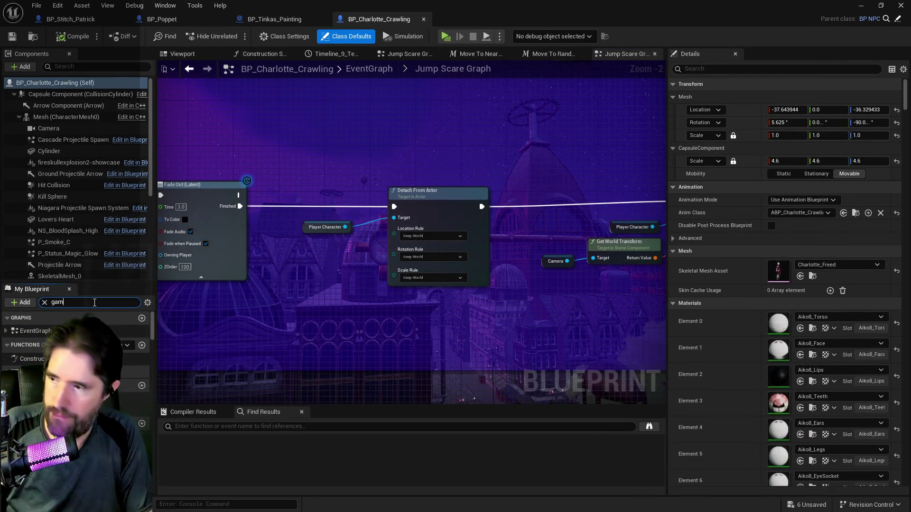
{"action": "left_click", "coordinate": [57, 410]}
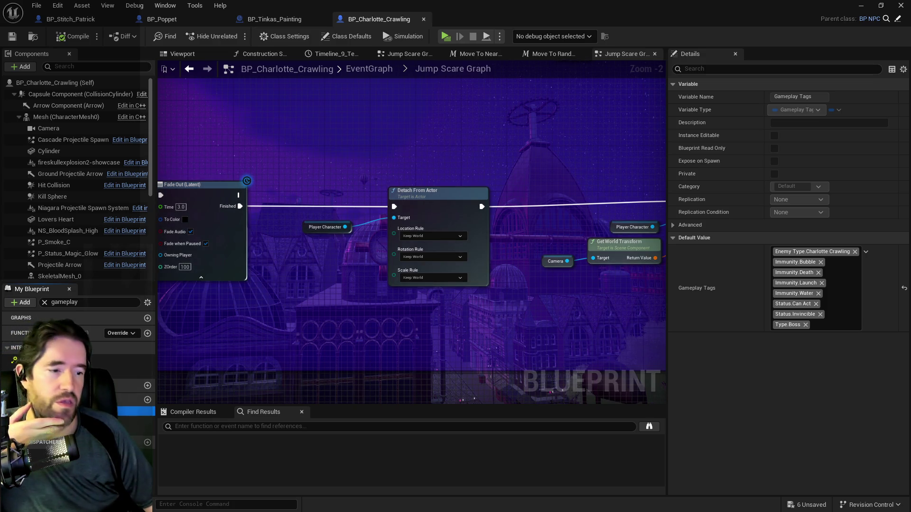
{"action": "key", "text": "ctrl+b"}
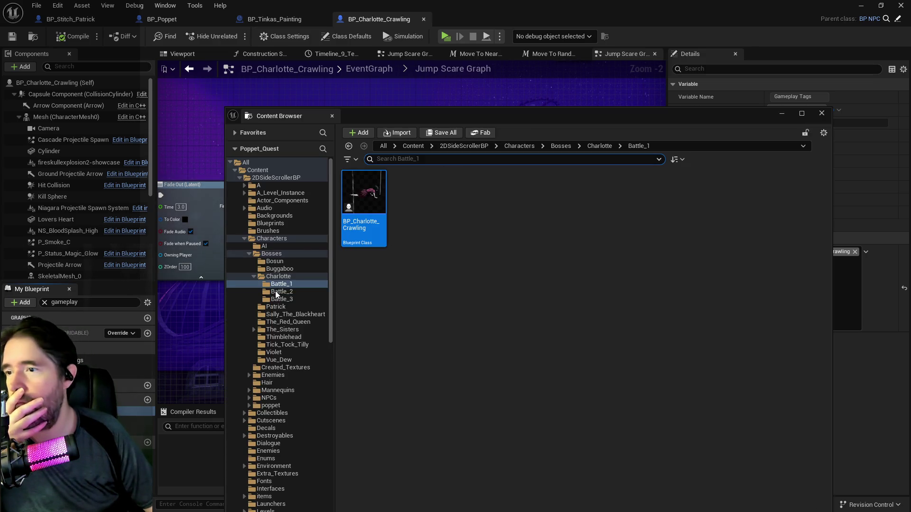
Open BP_Charlotte_Flying from Battle_2 and check its Gameplay Tags include Type.Boss and Type.Enemy
{"action": "left_click", "coordinate": [280, 292]}
{"action": "double_click", "coordinate": [364, 195]}
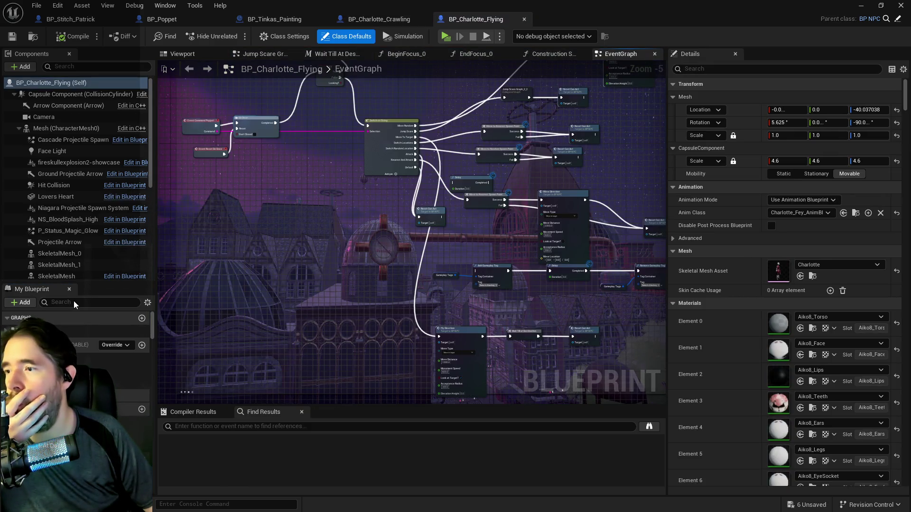
{"action": "left_click", "coordinate": [74, 301]}
{"action": "type", "text": "gameplay"}
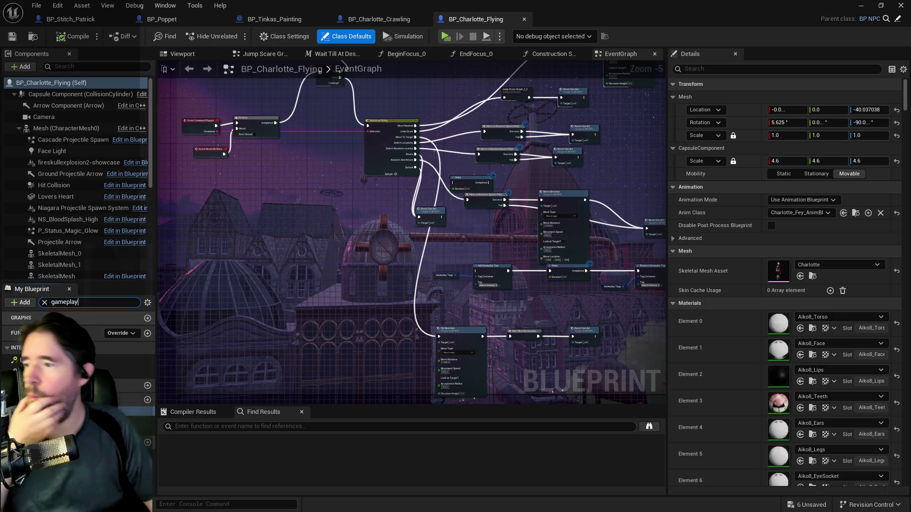
{"action": "left_click", "coordinate": [136, 411]}
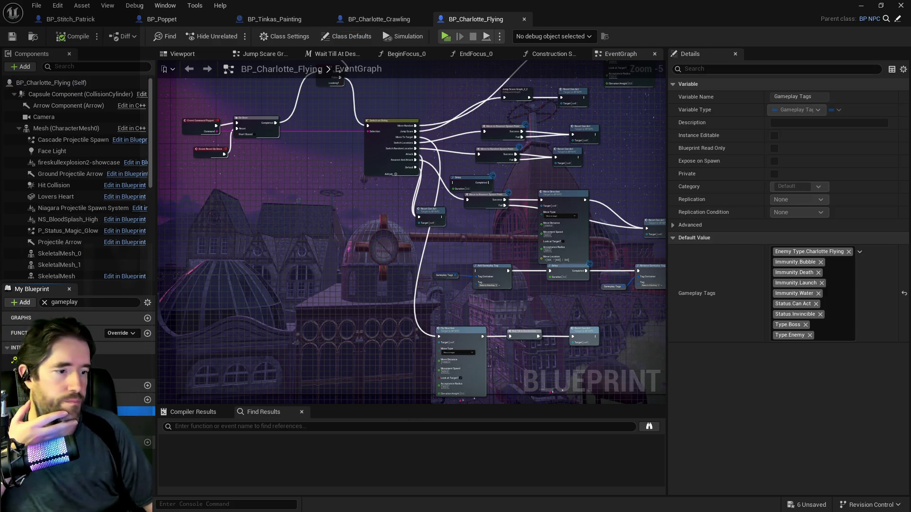
{"action": "key", "text": "ctrl+b"}
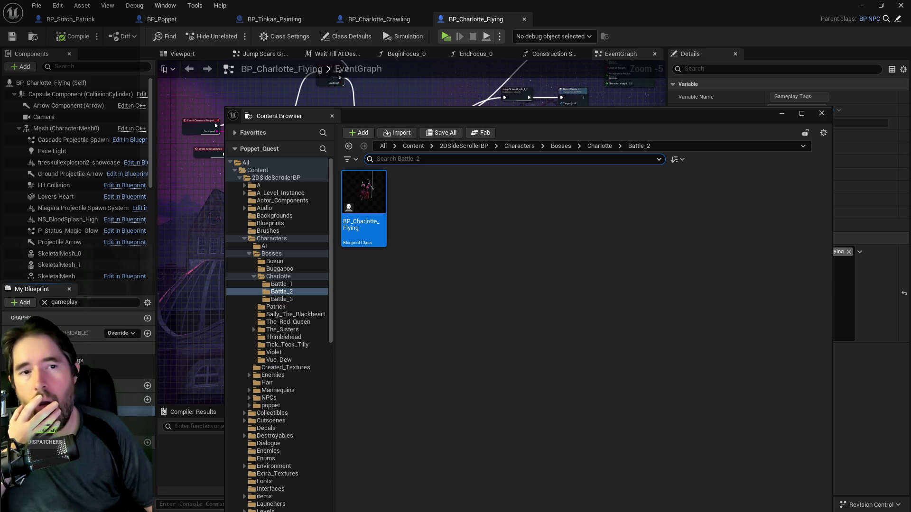
{"action": "left_click", "coordinate": [437, 119]}
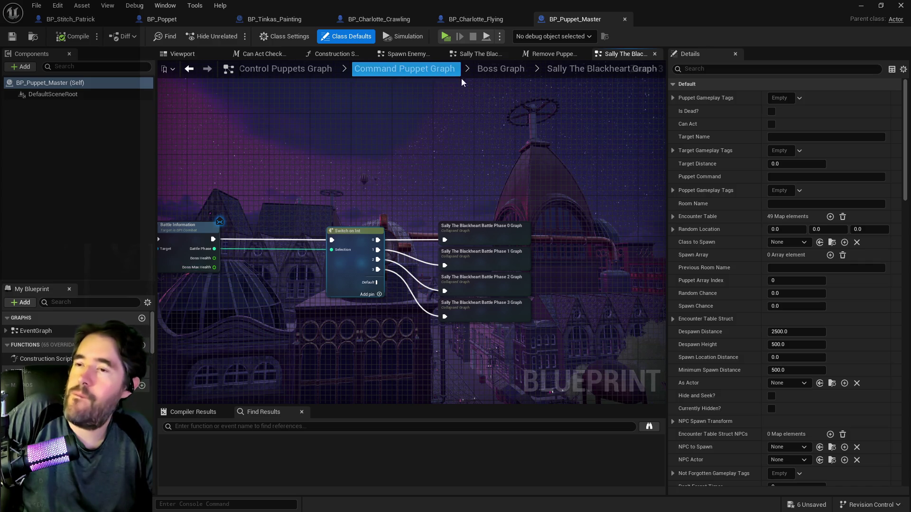
In BP_Puppet_Master's Control Puppets Graph, open the collapsed Room Change Graph
{"action": "left_click", "coordinate": [434, 72]}
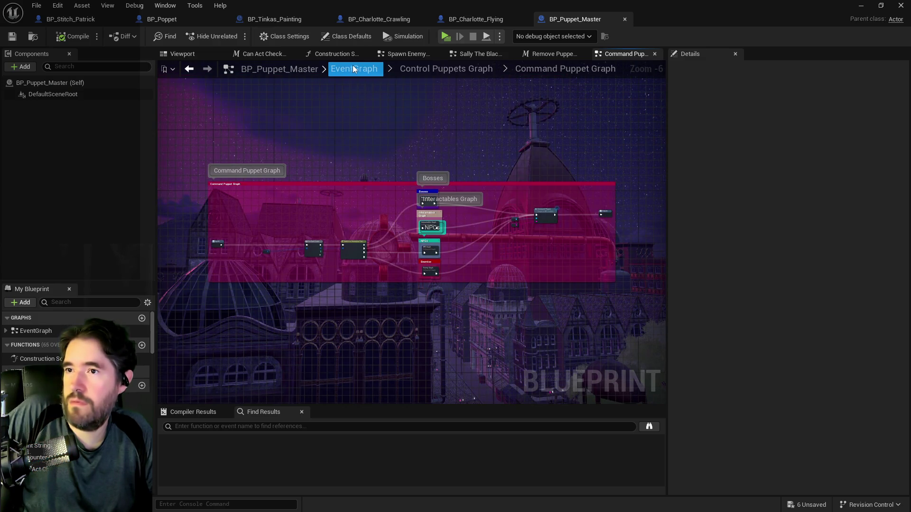
{"action": "left_click", "coordinate": [418, 72]}
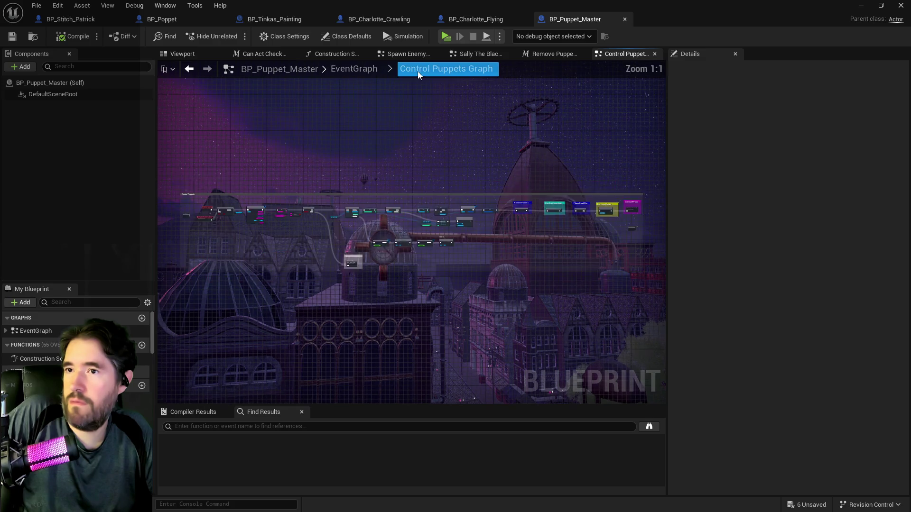
{"action": "scroll", "coordinate": [371, 207], "scroll_direction": "up", "scroll_amount": 10}
{"action": "left_click_drag", "start_coordinate": [372, 206], "coordinate": [538, 219]}
{"action": "mouse_move", "coordinate": [476, 231]}
{"action": "left_mouse_down"}
{"action": "mouse_move", "coordinate": [257, 238]}
{"action": "mouse_move", "coordinate": [228, 223]}
{"action": "mouse_move", "coordinate": [485, 209]}
{"action": "left_mouse_up"}
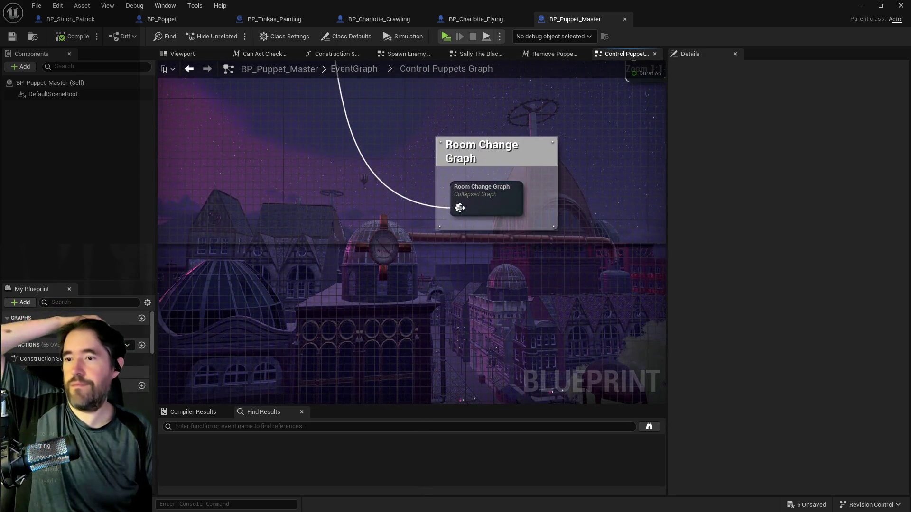
{"action": "double_click", "coordinate": [486, 209]}
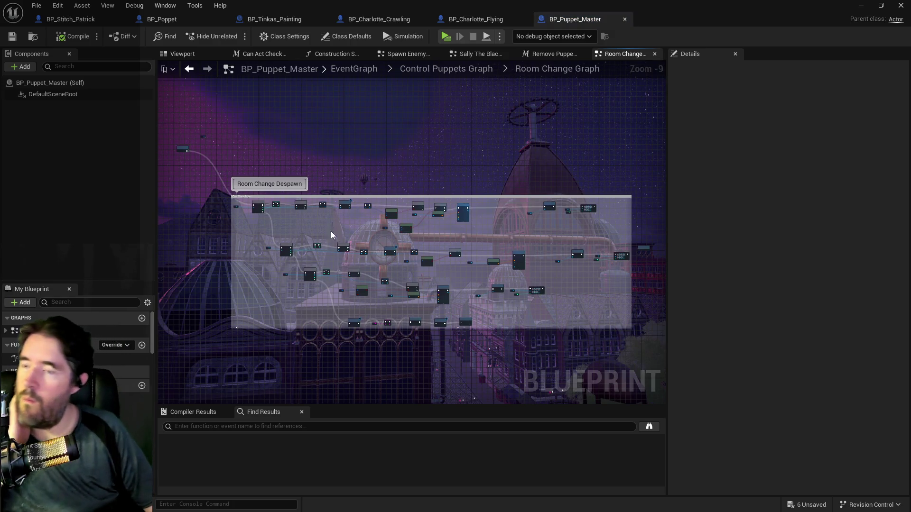
Review the despawn loop's Has Tag, SpawnActor and Destroy Actor nodes, then return to BP_Charlotte_Flying
{"action": "scroll", "coordinate": [331, 232], "scroll_direction": "up", "scroll_amount": 7}
{"action": "left_click_drag", "start_coordinate": [311, 238], "coordinate": [361, 256]}
{"action": "mouse_move", "coordinate": [323, 280]}
{"action": "left_mouse_down"}
{"action": "mouse_move", "coordinate": [312, 294]}
{"action": "mouse_move", "coordinate": [325, 221]}
{"action": "mouse_move", "coordinate": [290, 215]}
{"action": "mouse_move", "coordinate": [395, 203]}
{"action": "left_mouse_up"}
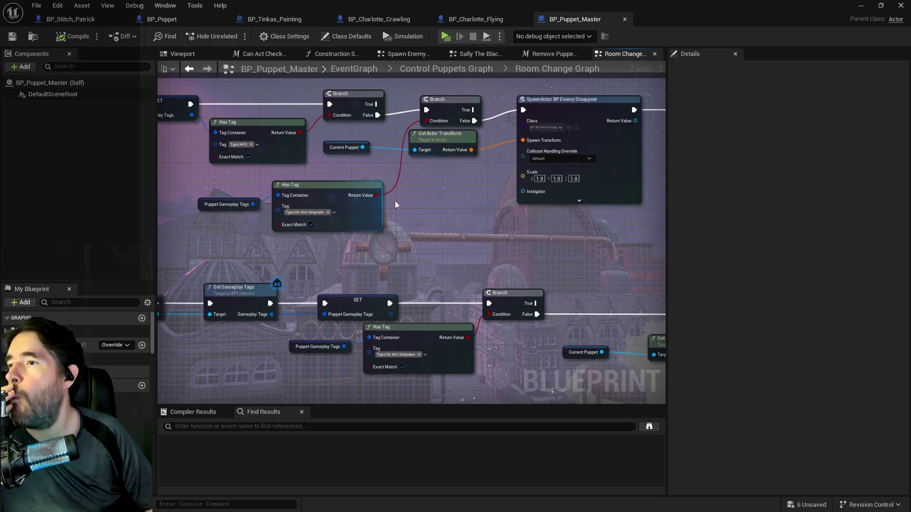
{"action": "scroll", "coordinate": [408, 210], "scroll_direction": "down", "scroll_amount": 2}
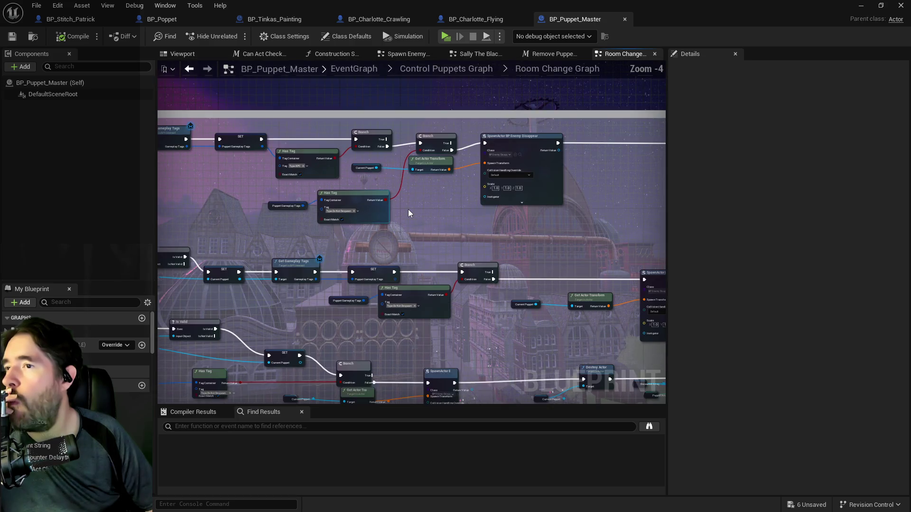
{"action": "left_click_drag", "start_coordinate": [363, 210], "coordinate": [252, 209]}
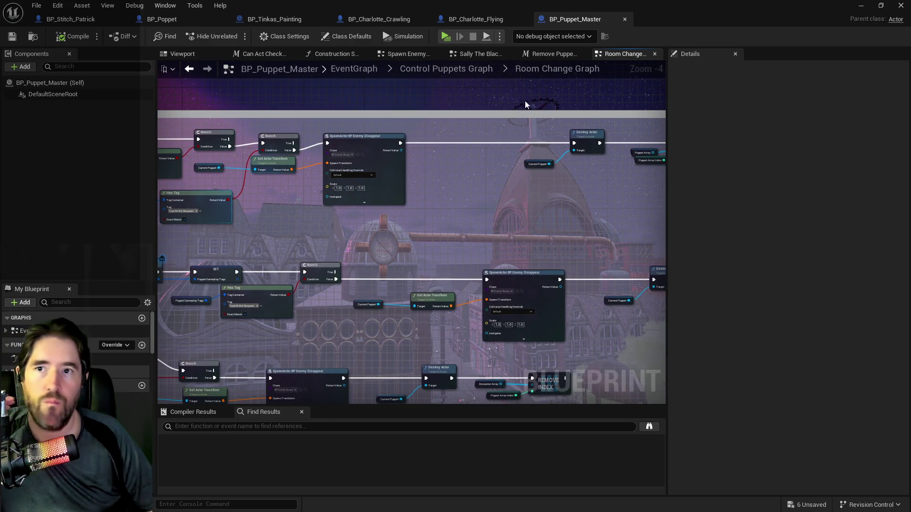
{"action": "left_click", "coordinate": [458, 20]}
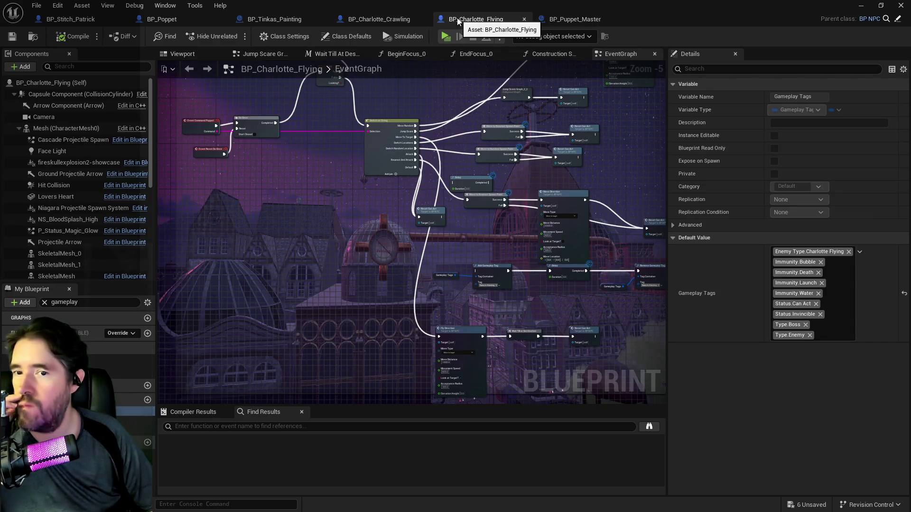
In BP_Charlotte_Crawling, add the Type.Enemy gameplay tag next to Type.Boss and compile
{"action": "left_click", "coordinate": [380, 19]}
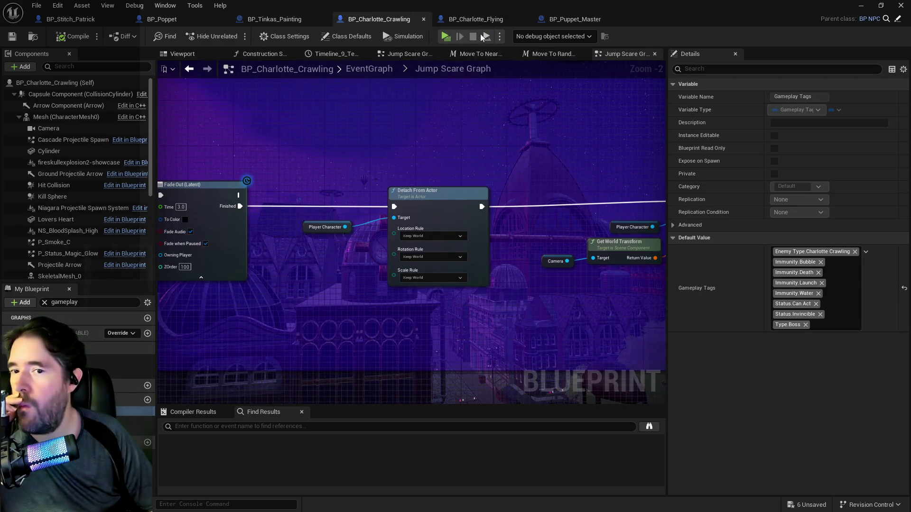
{"action": "left_click", "coordinate": [840, 320]}
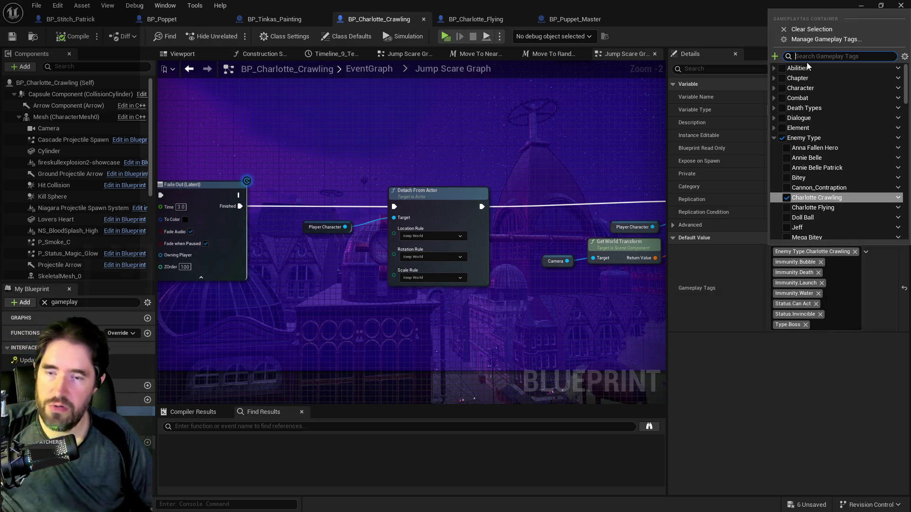
{"action": "type", "text": "enemy"}
{"action": "scroll", "coordinate": [799, 99], "scroll_direction": "down", "scroll_amount": 10}
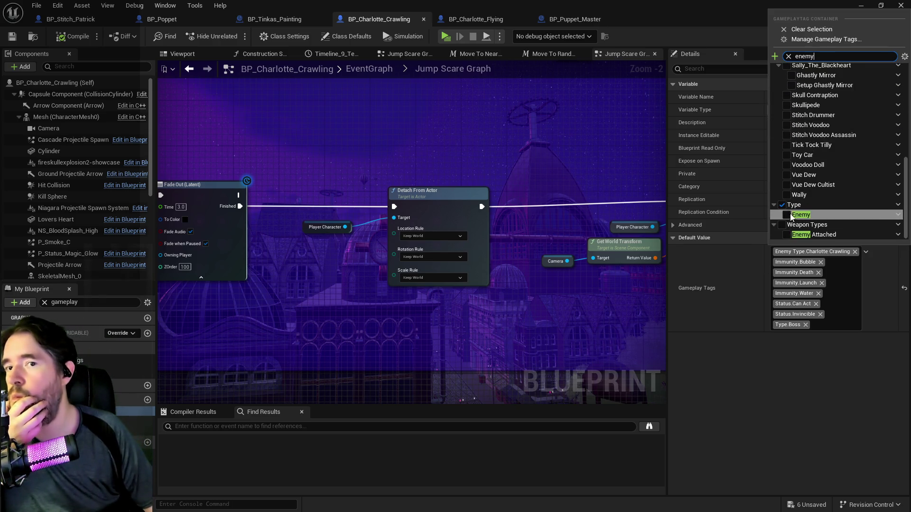
{"action": "left_click", "coordinate": [786, 215]}
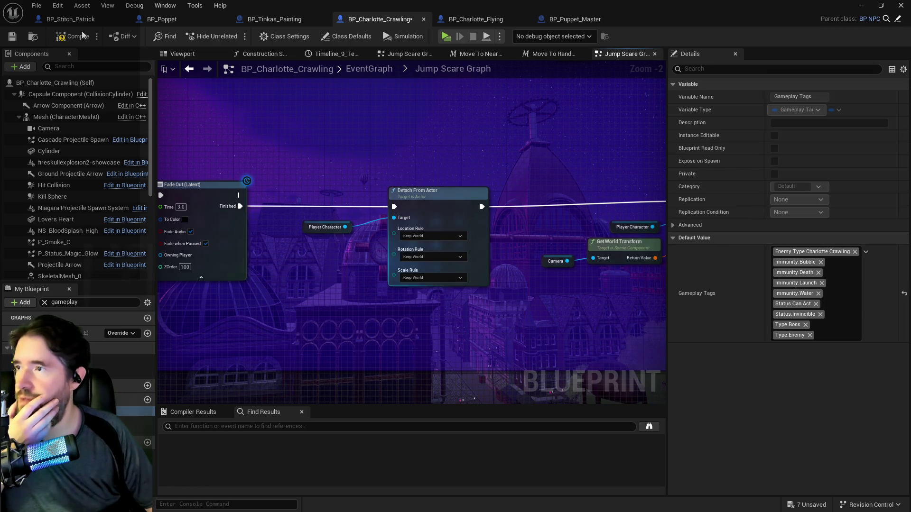
{"action": "left_click", "coordinate": [76, 37]}
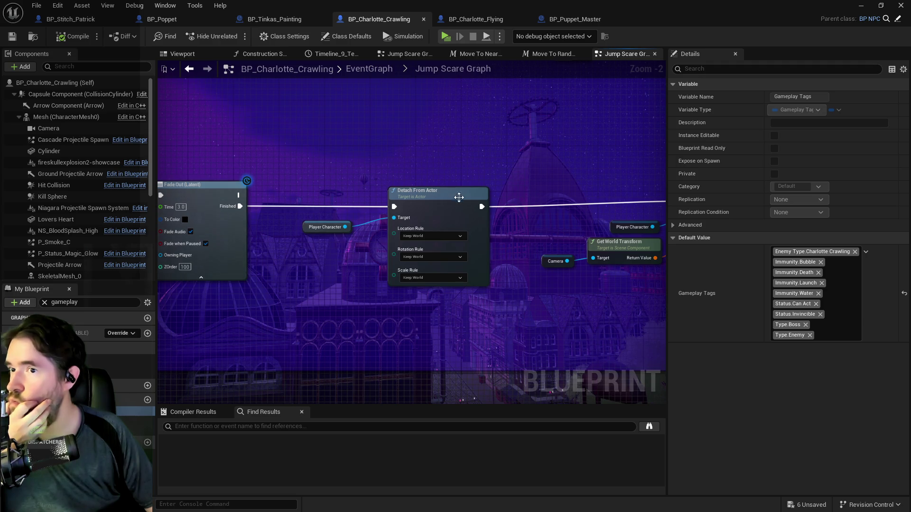
{"action": "left_click_drag", "start_coordinate": [513, 176], "coordinate": [412, 132]}
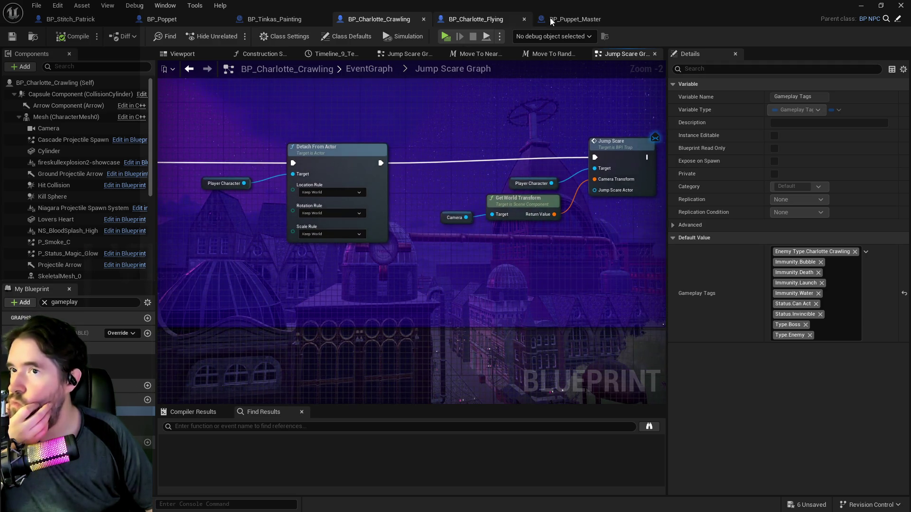
In BP_Puppet_Master's Room Change Graph, review the Branch, SpawnActor, Delay, Is Valid and Has Tag nodes
{"action": "left_click", "coordinate": [574, 19]}
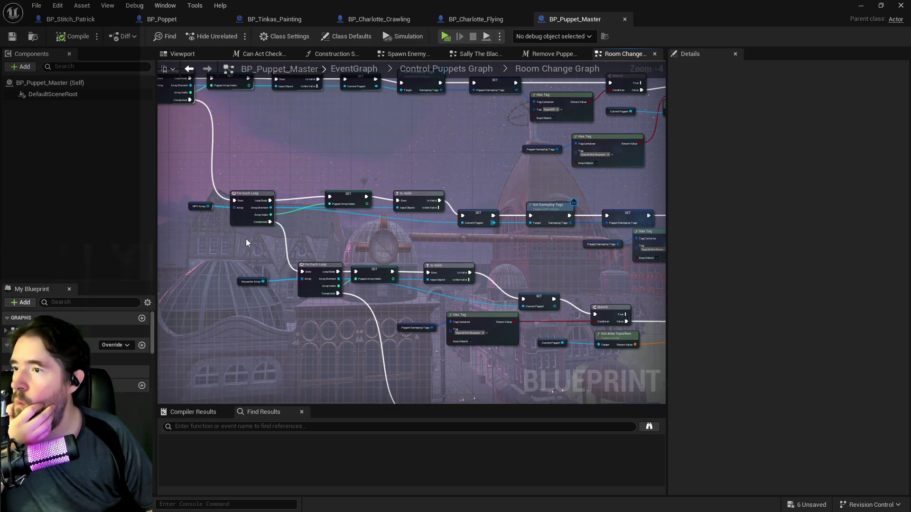
{"action": "scroll", "coordinate": [317, 323], "scroll_direction": "up", "scroll_amount": 2}
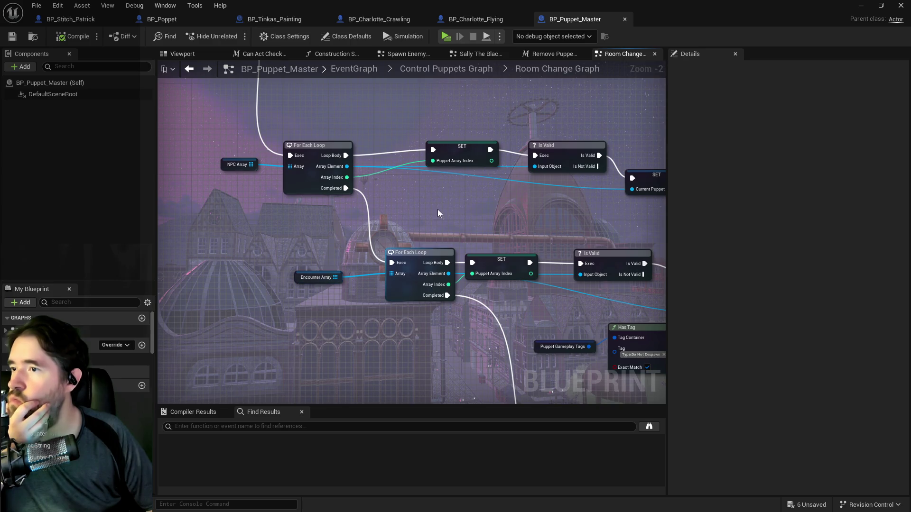
{"action": "left_click_drag", "start_coordinate": [418, 210], "coordinate": [317, 161]}
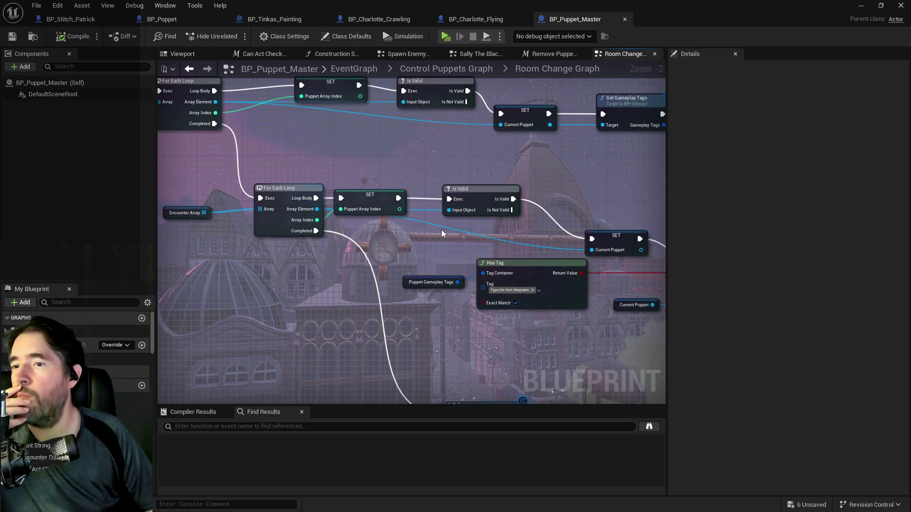
{"action": "left_click_drag", "start_coordinate": [441, 229], "coordinate": [412, 75]}
{"action": "left_click_drag", "start_coordinate": [398, 303], "coordinate": [324, 282]}
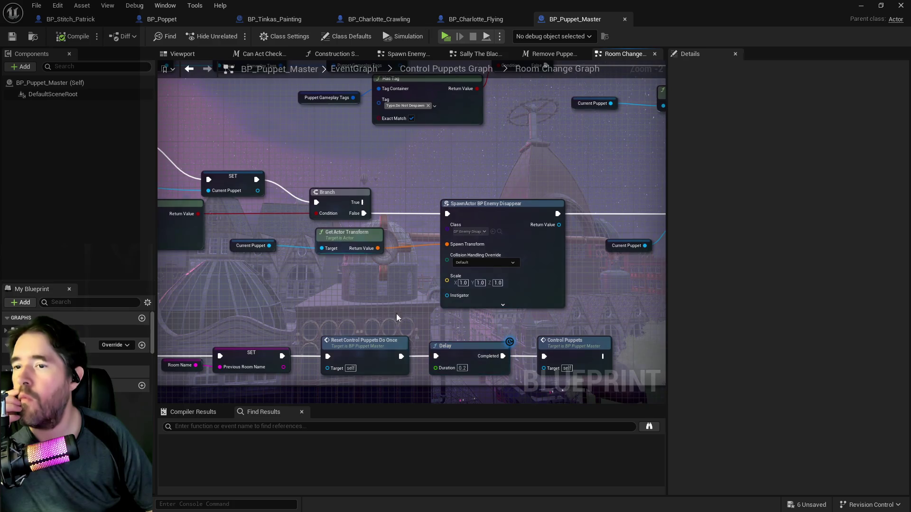
{"action": "left_click_drag", "start_coordinate": [457, 295], "coordinate": [617, 293]}
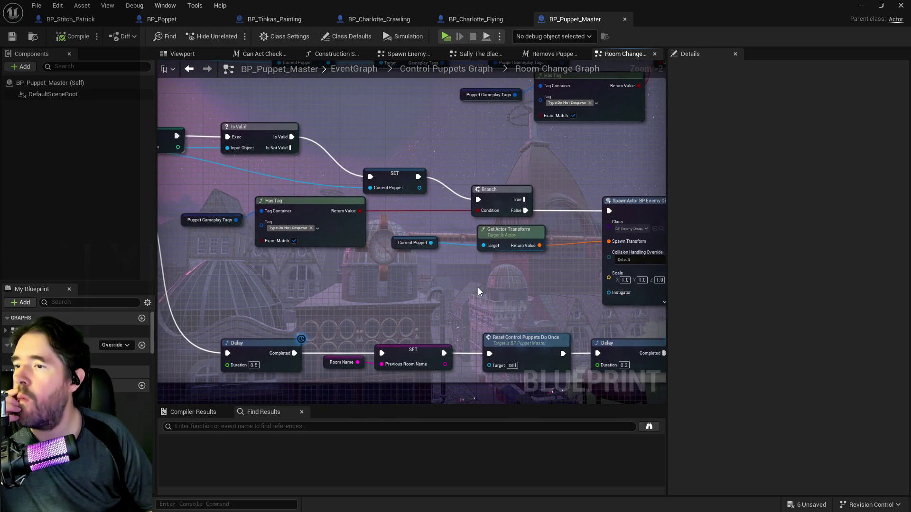
Compare the gameplay tags of BP_Charlotte_Flying and BP_Charlotte_Crawling
{"action": "left_click", "coordinate": [472, 20]}
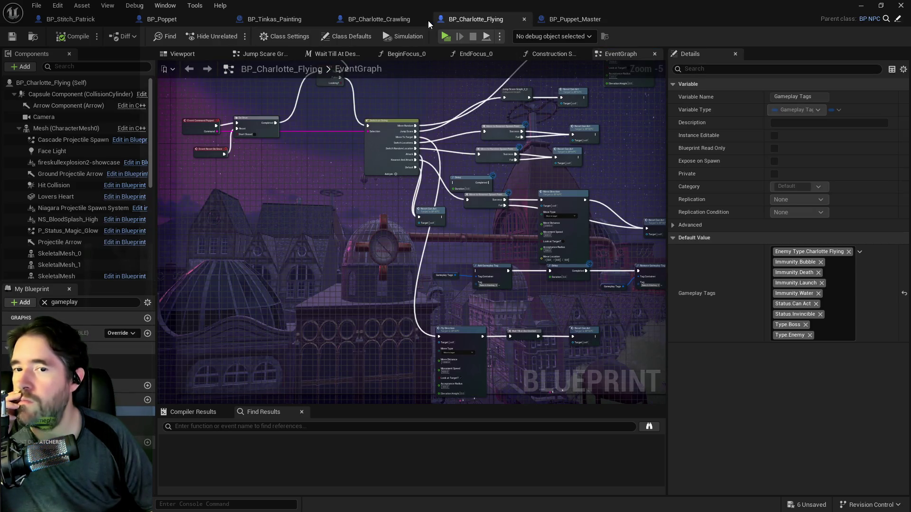
{"action": "left_click", "coordinate": [374, 18]}
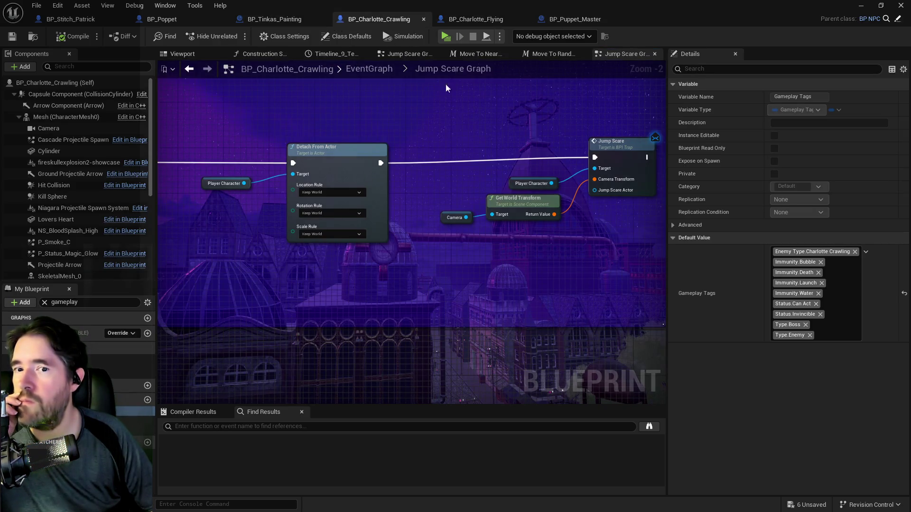
{"action": "left_click", "coordinate": [466, 21]}
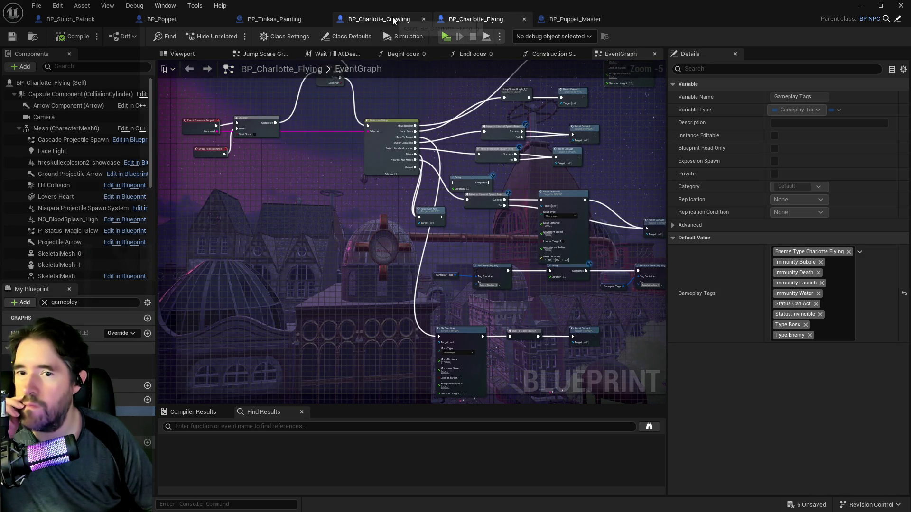
{"action": "left_click", "coordinate": [394, 20]}
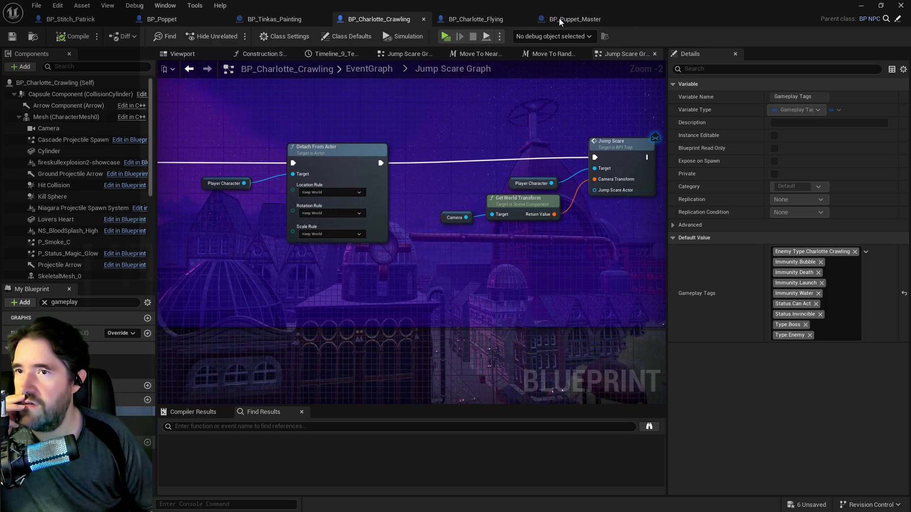
Review the For Each Loop, Is Valid, Get Gameplay Tags and Has Tag chains in the Room Change Despawn logic
{"action": "left_click", "coordinate": [559, 18]}
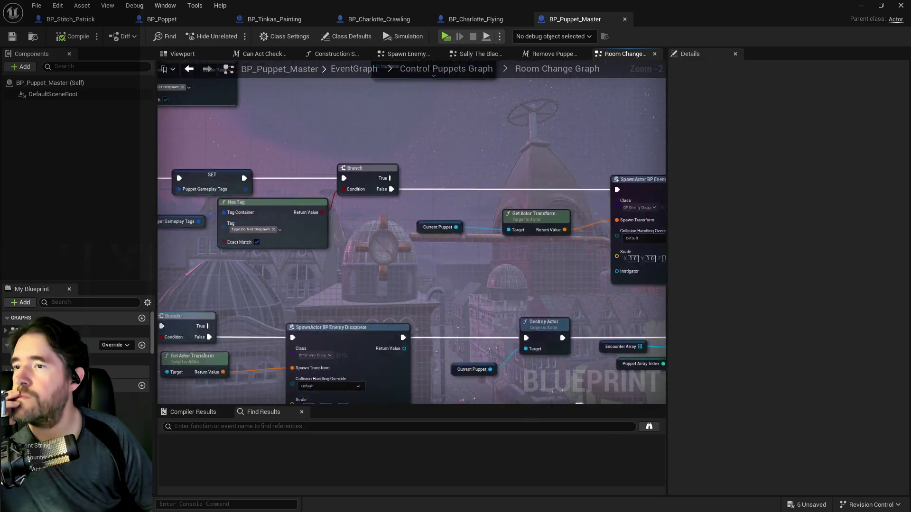
{"action": "mouse_move", "coordinate": [460, 315]}
{"action": "left_mouse_down"}
{"action": "mouse_move", "coordinate": [613, 333]}
{"action": "mouse_move", "coordinate": [843, 133]}
{"action": "left_mouse_up"}
{"action": "mouse_move", "coordinate": [538, 194]}
{"action": "left_mouse_down"}
{"action": "mouse_move", "coordinate": [520, 167]}
{"action": "mouse_move", "coordinate": [523, 286]}
{"action": "mouse_move", "coordinate": [631, 332]}
{"action": "left_mouse_up"}
{"action": "mouse_move", "coordinate": [607, 289]}
{"action": "left_mouse_down"}
{"action": "mouse_move", "coordinate": [369, 227]}
{"action": "mouse_move", "coordinate": [354, 203]}
{"action": "mouse_move", "coordinate": [252, 254]}
{"action": "left_mouse_up"}
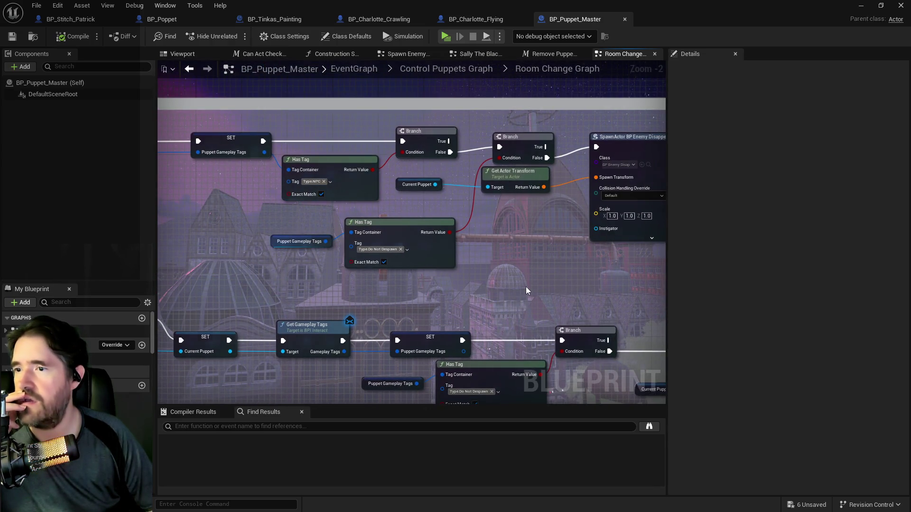
{"action": "mouse_move", "coordinate": [526, 287]}
{"action": "left_mouse_down"}
{"action": "mouse_move", "coordinate": [597, 198]}
{"action": "mouse_move", "coordinate": [716, 131]}
{"action": "mouse_move", "coordinate": [830, 31]}
{"action": "left_mouse_up"}
{"action": "mouse_move", "coordinate": [479, 217]}
{"action": "left_mouse_down"}
{"action": "mouse_move", "coordinate": [578, 276]}
{"action": "mouse_move", "coordinate": [566, 240]}
{"action": "mouse_move", "coordinate": [215, 224]}
{"action": "left_mouse_up"}
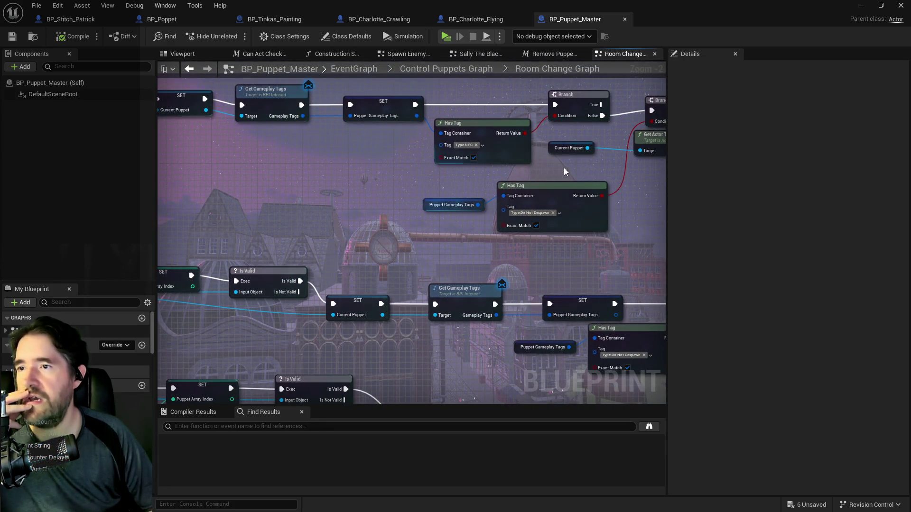
{"action": "left_click_drag", "start_coordinate": [497, 399], "coordinate": [512, 247]}
{"action": "mouse_move", "coordinate": [477, 319]}
{"action": "left_mouse_down"}
{"action": "mouse_move", "coordinate": [285, 303]}
{"action": "mouse_move", "coordinate": [235, 290]}
{"action": "left_mouse_up"}
{"action": "mouse_move", "coordinate": [545, 244]}
{"action": "left_mouse_down"}
{"action": "mouse_move", "coordinate": [386, 266]}
{"action": "mouse_move", "coordinate": [807, 100]}
{"action": "left_mouse_up"}
{"action": "mouse_move", "coordinate": [408, 237]}
{"action": "left_mouse_down"}
{"action": "mouse_move", "coordinate": [531, 242]}
{"action": "mouse_move", "coordinate": [494, 251]}
{"action": "mouse_move", "coordinate": [579, 264]}
{"action": "mouse_move", "coordinate": [433, 288]}
{"action": "left_mouse_up"}
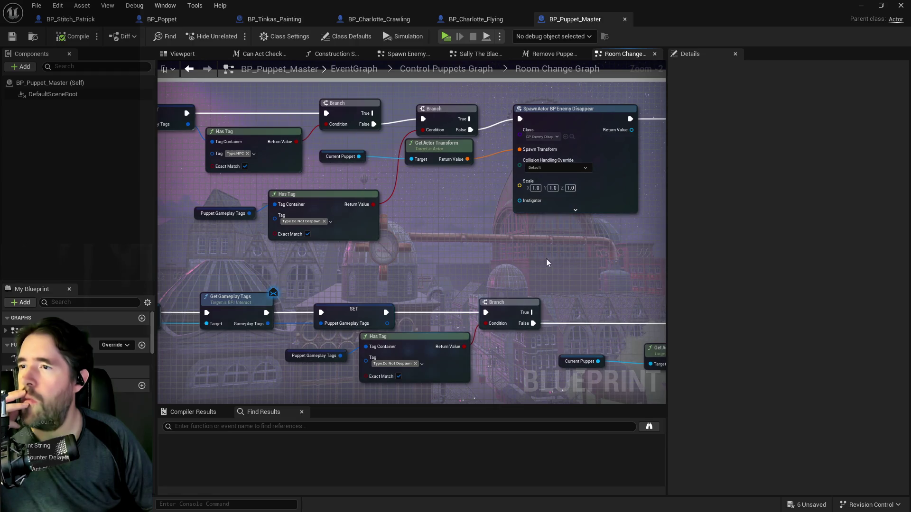
Inspect the Destroy Actor, Remove Index, SpawnActor and branch nodes of the room change logic
{"action": "mouse_move", "coordinate": [563, 261]}
{"action": "left_mouse_down"}
{"action": "mouse_move", "coordinate": [402, 278]}
{"action": "mouse_move", "coordinate": [423, 277]}
{"action": "mouse_move", "coordinate": [175, 264]}
{"action": "left_mouse_up"}
{"action": "mouse_move", "coordinate": [250, 288]}
{"action": "left_mouse_down"}
{"action": "mouse_move", "coordinate": [397, 177]}
{"action": "mouse_move", "coordinate": [441, 160]}
{"action": "left_mouse_up"}
{"action": "left_click_drag", "start_coordinate": [399, 402], "coordinate": [591, 272]}
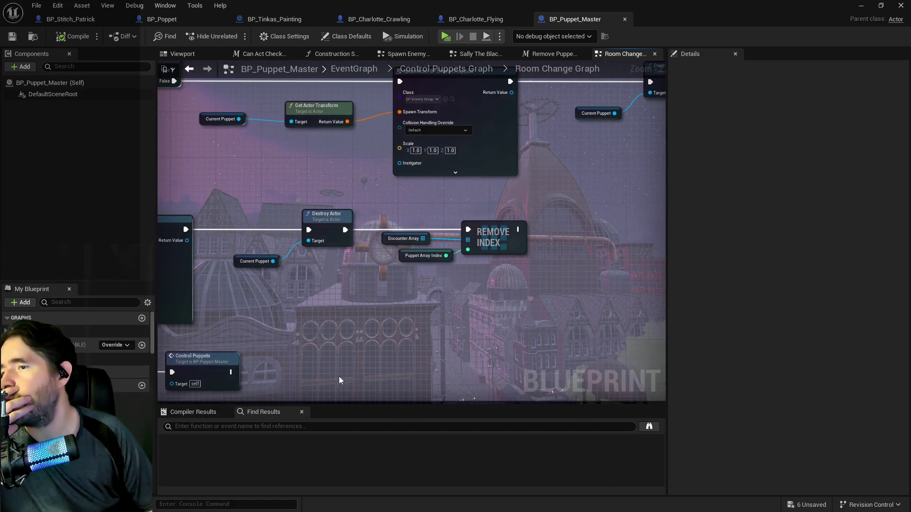
{"action": "left_click_drag", "start_coordinate": [338, 378], "coordinate": [570, 281]}
{"action": "mouse_move", "coordinate": [321, 360]}
{"action": "left_mouse_down"}
{"action": "mouse_move", "coordinate": [351, 360]}
{"action": "mouse_move", "coordinate": [447, 485]}
{"action": "mouse_move", "coordinate": [448, 511]}
{"action": "left_mouse_up"}
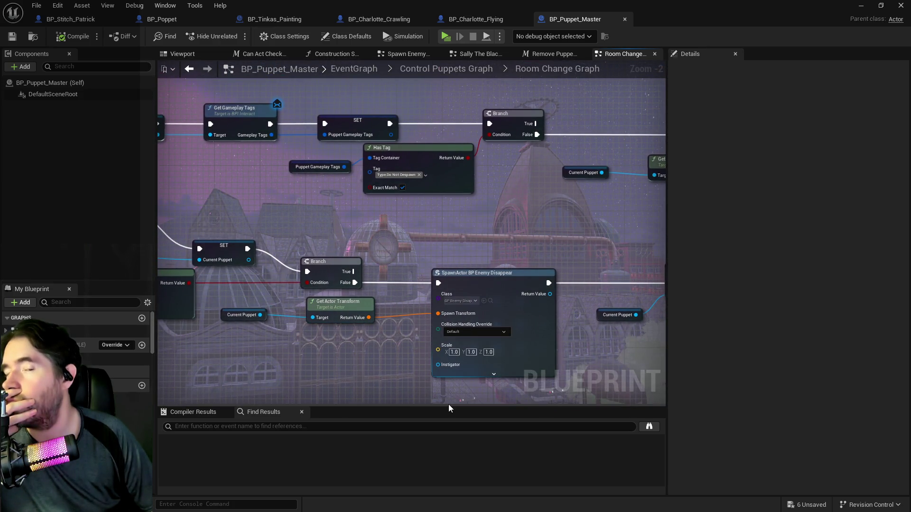
{"action": "left_click_drag", "start_coordinate": [427, 263], "coordinate": [484, 308]}
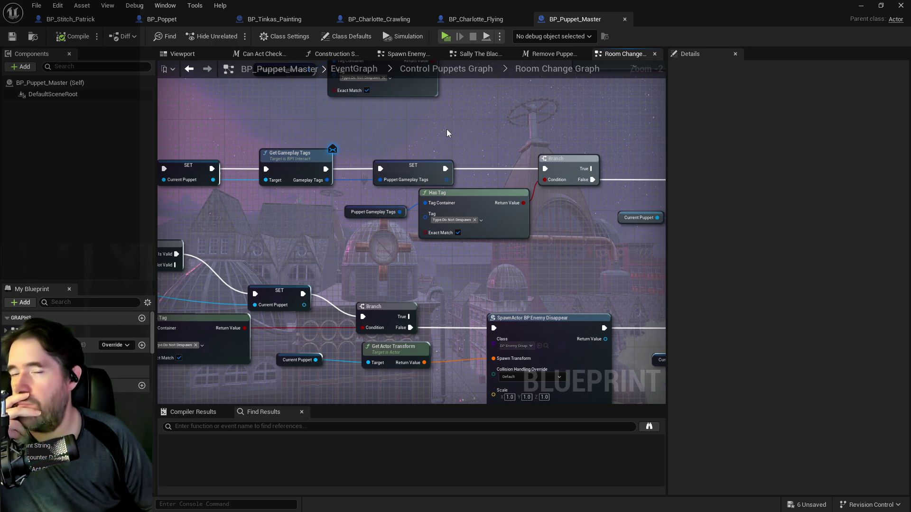
{"action": "mouse_move", "coordinate": [459, 130]}
{"action": "left_mouse_down"}
{"action": "mouse_move", "coordinate": [590, 122]}
{"action": "mouse_move", "coordinate": [433, 150]}
{"action": "left_mouse_up"}
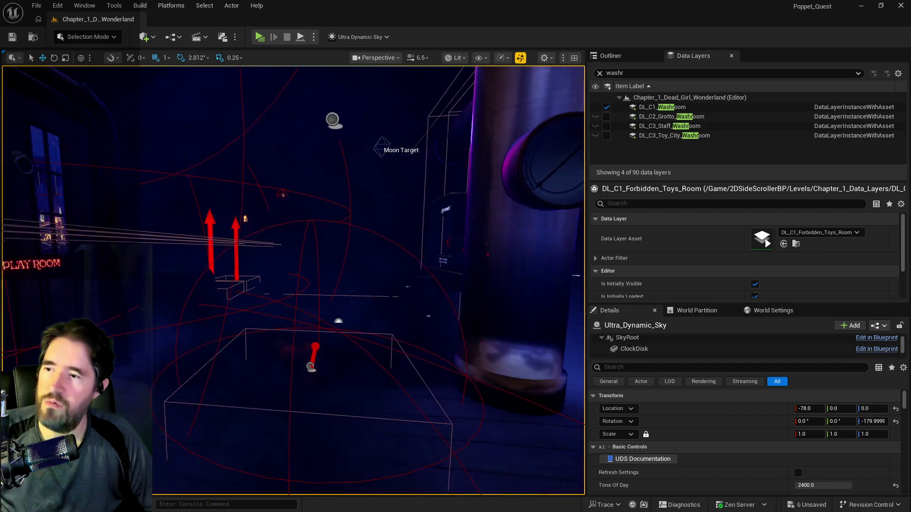
Select and frame BP_Charlotte_Smoke3 in the level
{"action": "left_click", "coordinate": [311, 355]}
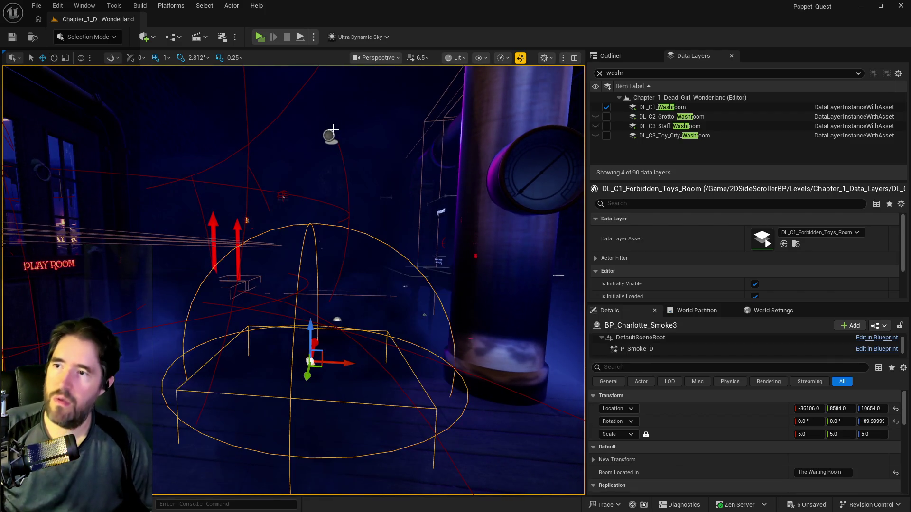
{"action": "left_click", "coordinate": [605, 56]}
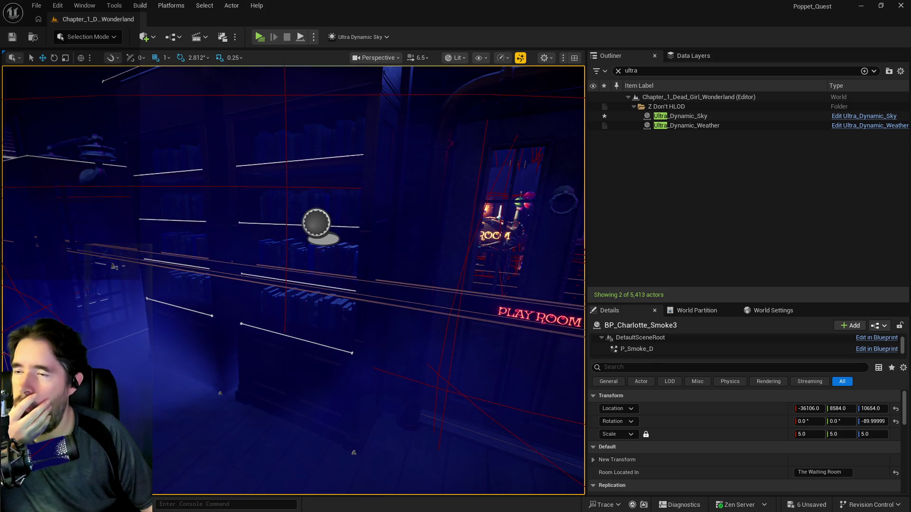
{"action": "key", "text": "f"}
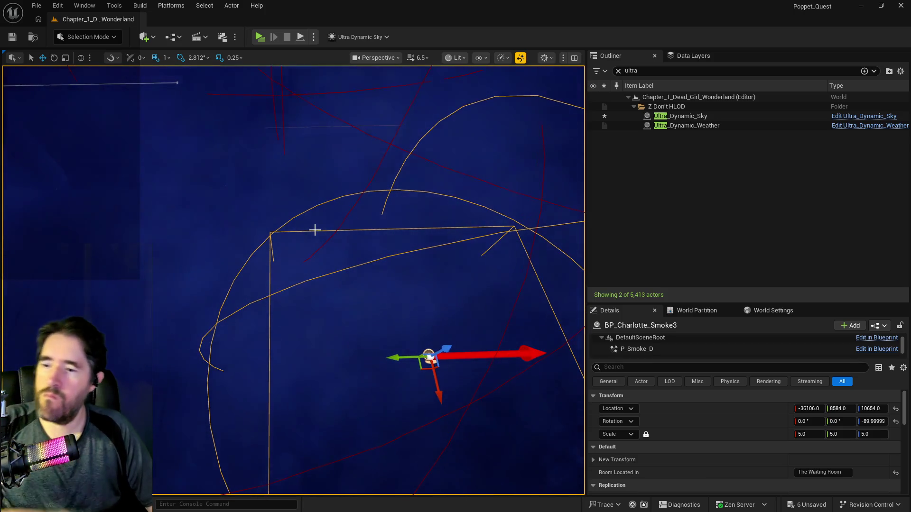
Inspect BP_Room_Hall_Of_Records' Spawn Array in Details, save all changes, and return to BP_Puppet_Master
{"action": "left_click", "coordinate": [279, 183]}
{"action": "scroll", "coordinate": [751, 449], "scroll_direction": "down", "scroll_amount": 3}
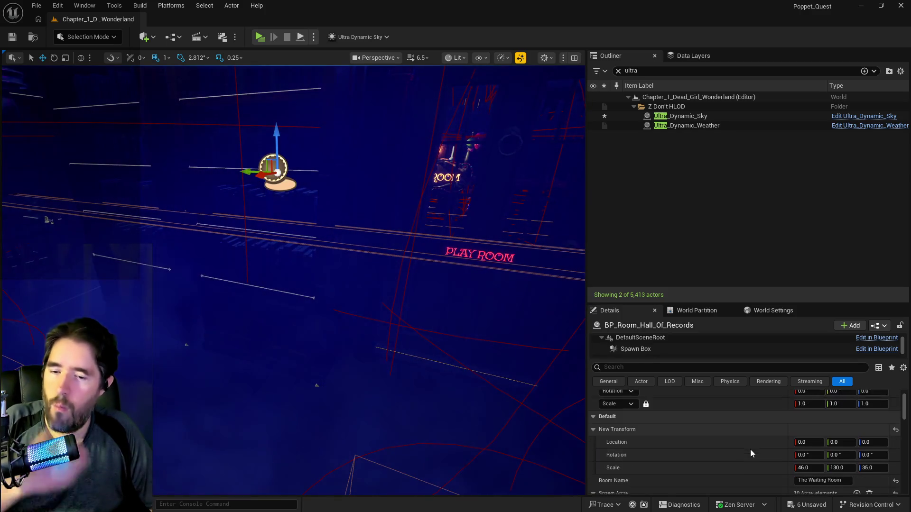
{"action": "left_click", "coordinate": [57, 5]}
{"action": "left_click", "coordinate": [660, 308]}
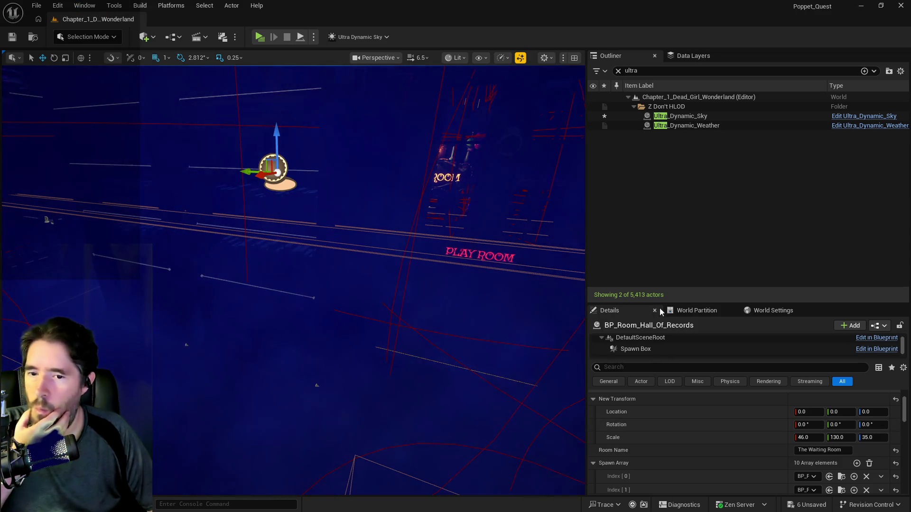
{"action": "scroll", "coordinate": [741, 453], "scroll_direction": "down", "scroll_amount": 3}
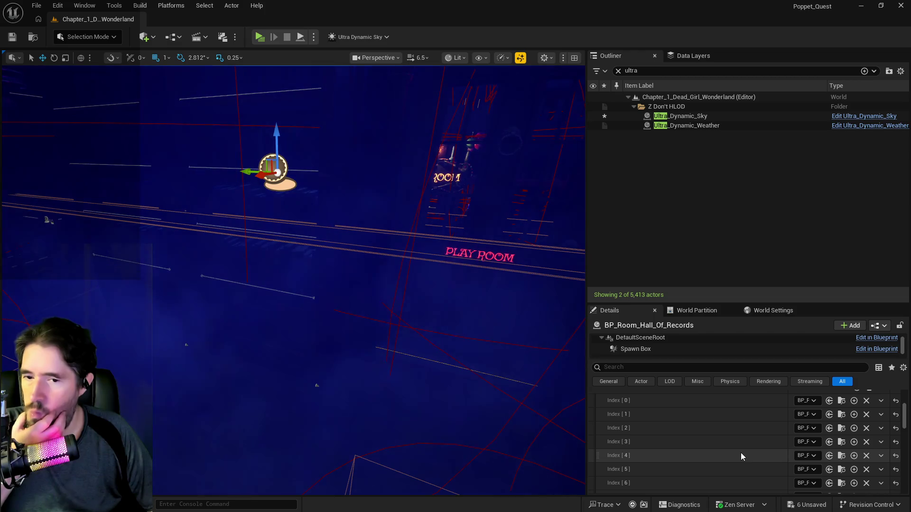
{"action": "left_click_drag", "start_coordinate": [588, 417], "coordinate": [398, 415]}
{"action": "scroll", "coordinate": [695, 460], "scroll_direction": "up", "scroll_amount": 3}
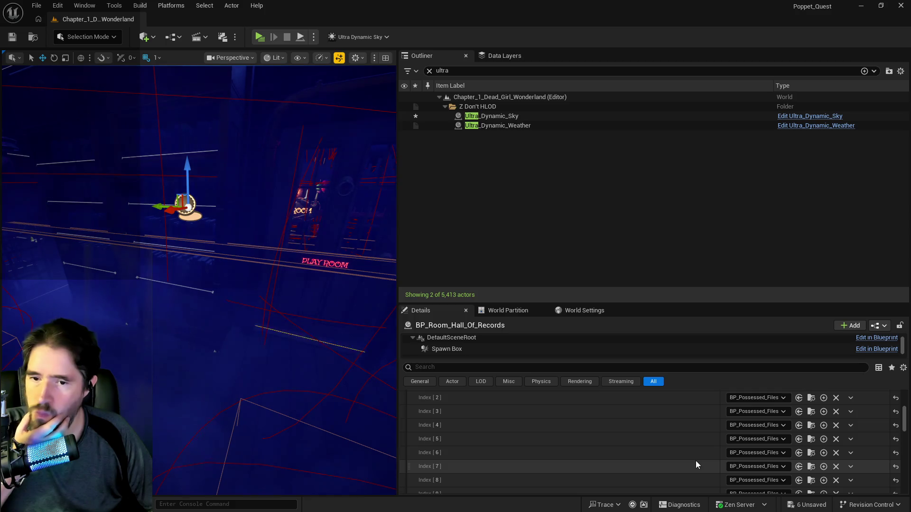
{"action": "scroll", "coordinate": [696, 460], "scroll_direction": "down", "scroll_amount": 5}
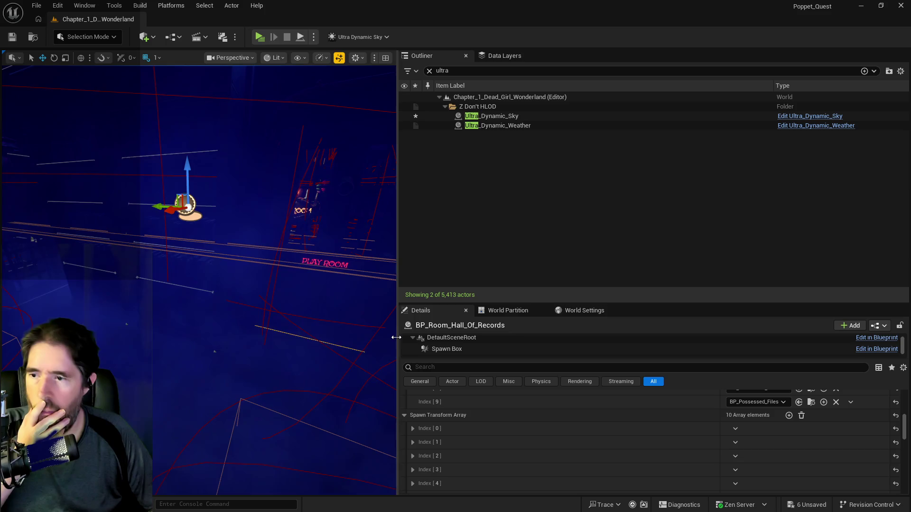
{"action": "mouse_move", "coordinate": [401, 337]}
{"action": "left_mouse_down"}
{"action": "mouse_move", "coordinate": [512, 342]}
{"action": "mouse_move", "coordinate": [492, 342]}
{"action": "left_mouse_up"}
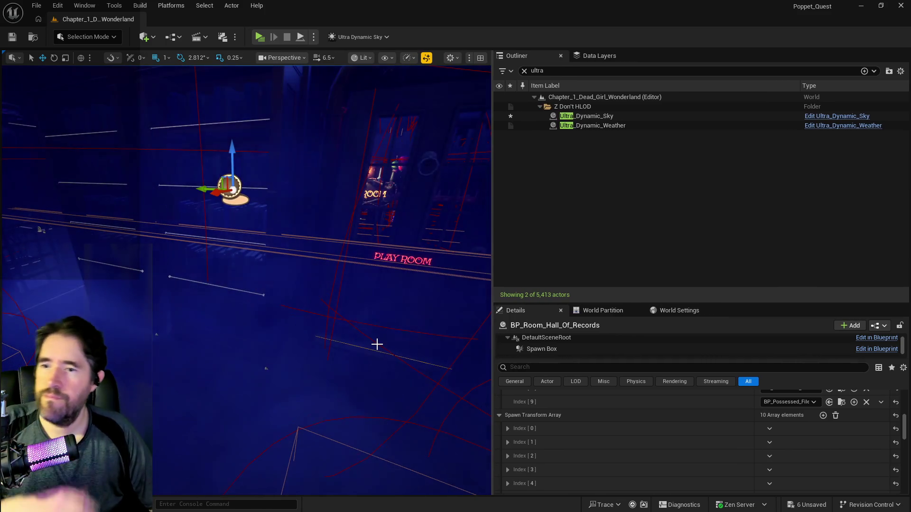
{"action": "left_click_drag", "start_coordinate": [376, 344], "coordinate": [376, 344]}
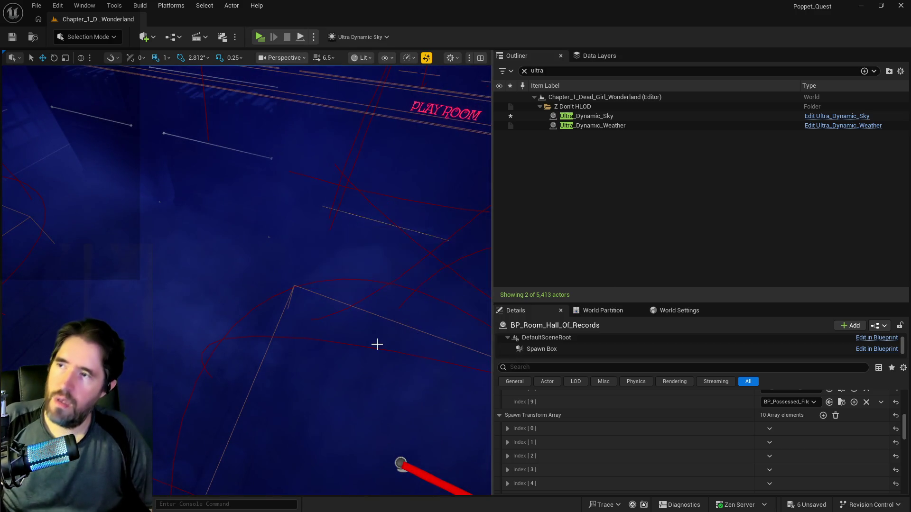
{"action": "key", "text": "ctrl+s"}
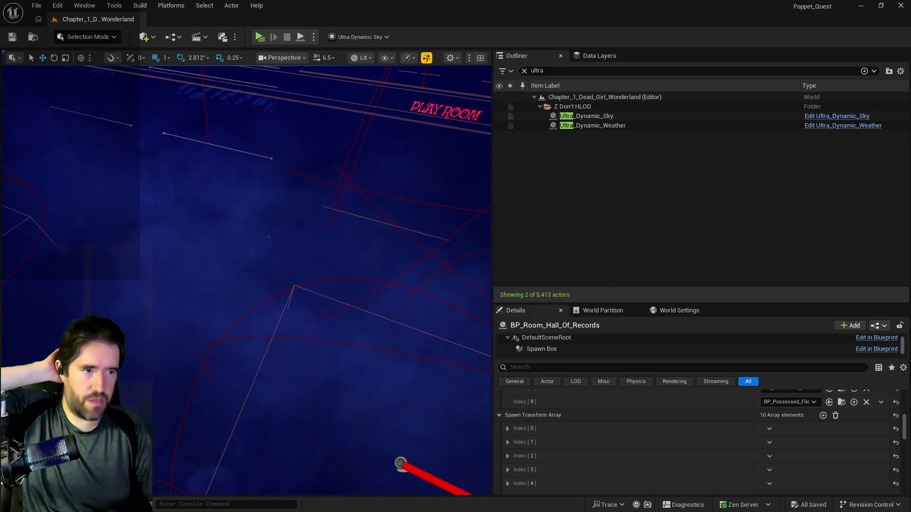
{"action": "key", "text": "alt+Tab"}
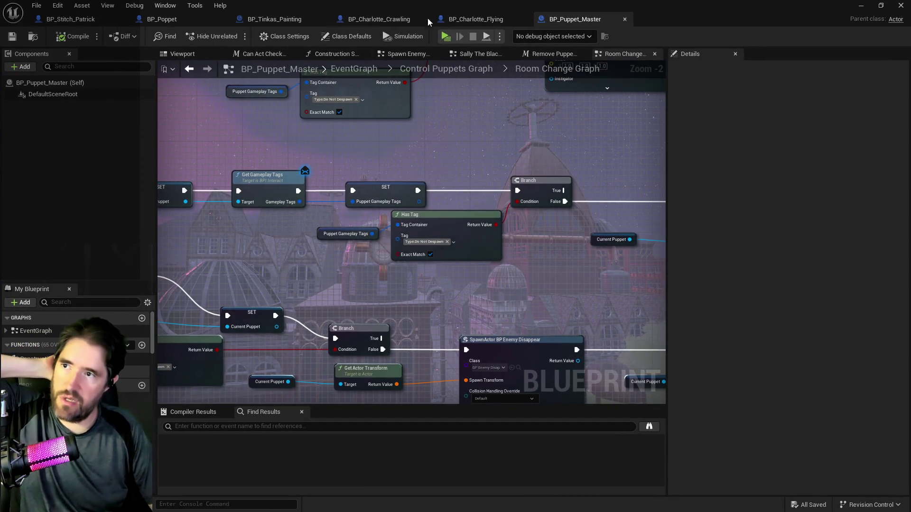
Navigate from the Control Puppets Graph via EventGraph and Encounter System Graph into the Spawn NPC Graph
{"action": "left_click", "coordinate": [443, 72]}
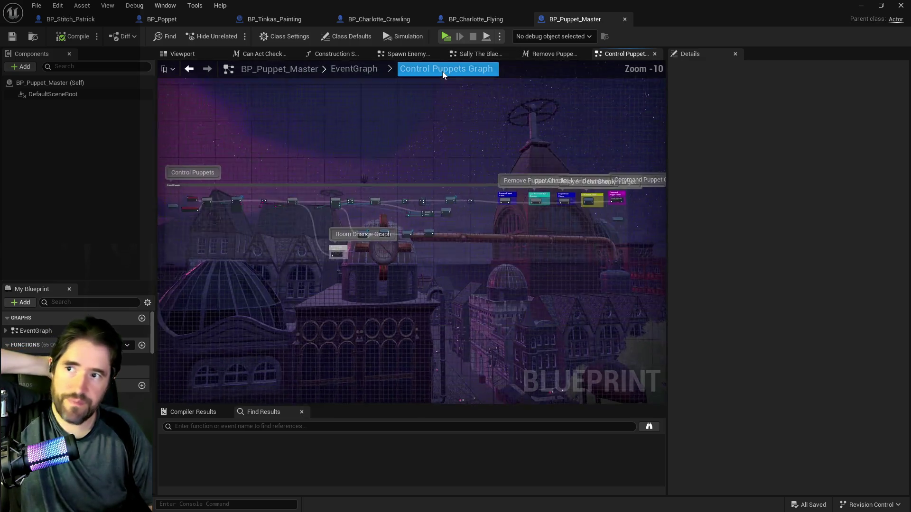
{"action": "left_click", "coordinate": [366, 67]}
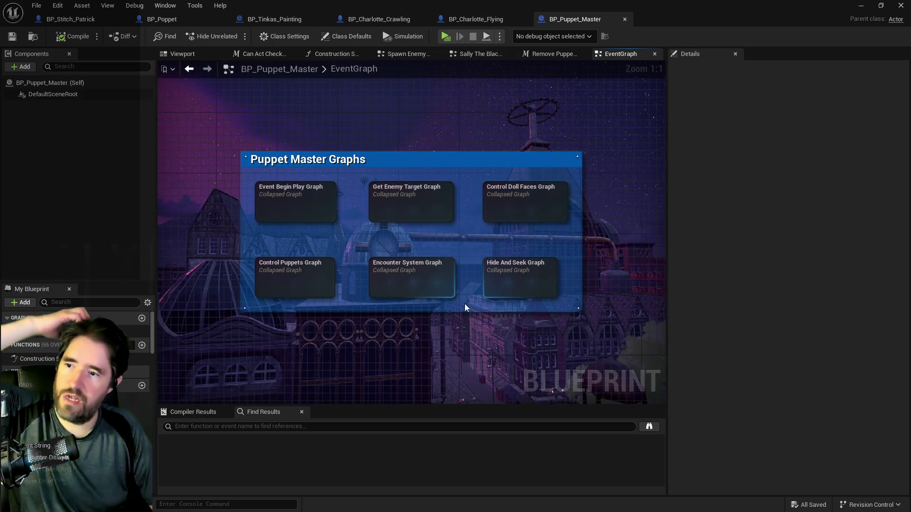
{"action": "double_click", "coordinate": [404, 281]}
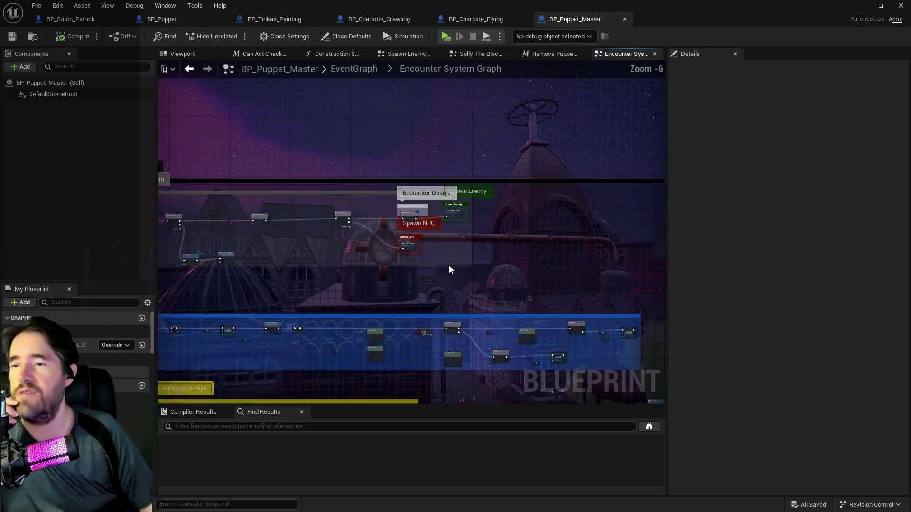
{"action": "scroll", "coordinate": [450, 270], "scroll_direction": "up", "scroll_amount": 6}
{"action": "double_click", "coordinate": [298, 186]}
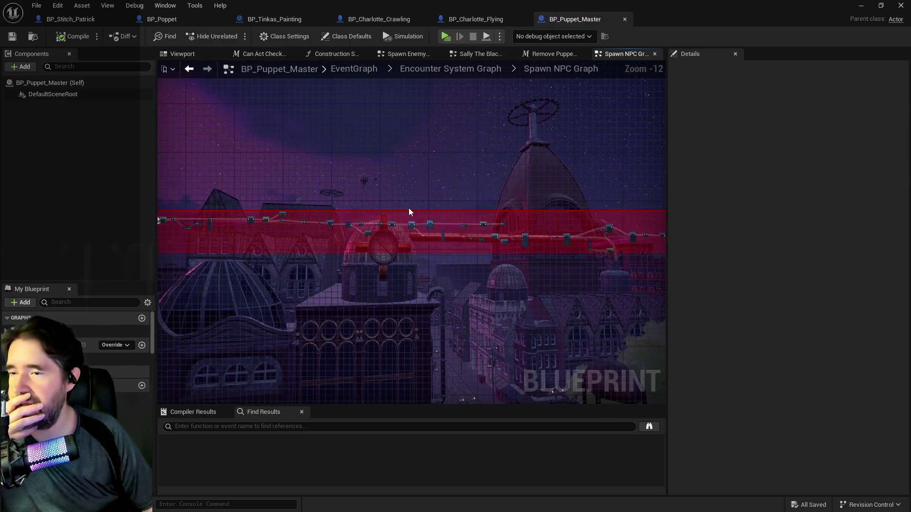
Look over the Spawn NPC Graph from its For Each Loop to the puzzle info comparison nodes
{"action": "scroll", "coordinate": [411, 212], "scroll_direction": "up", "scroll_amount": 8}
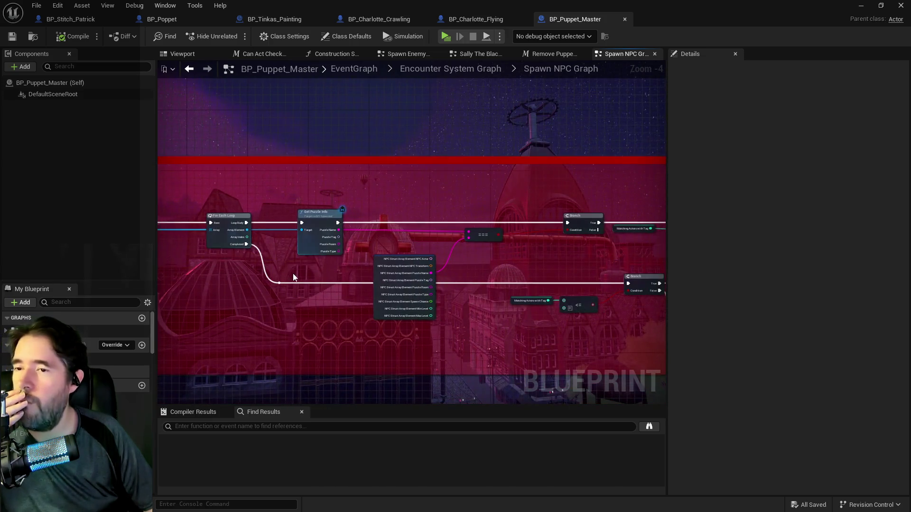
{"action": "scroll", "coordinate": [357, 289], "scroll_direction": "up", "scroll_amount": 1}
{"action": "scroll", "coordinate": [475, 266], "scroll_direction": "up", "scroll_amount": 1}
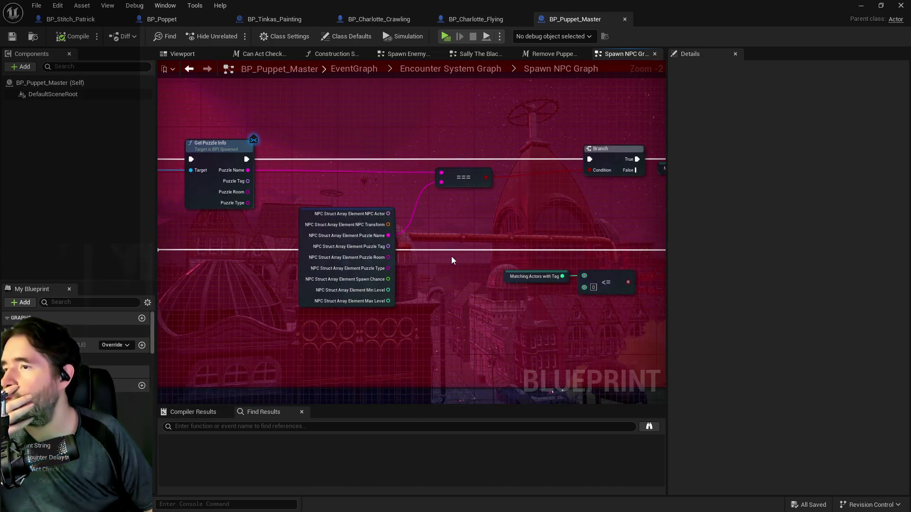
{"action": "left_click_drag", "start_coordinate": [452, 257], "coordinate": [637, 239]}
{"action": "left_click_drag", "start_coordinate": [420, 264], "coordinate": [662, 278]}
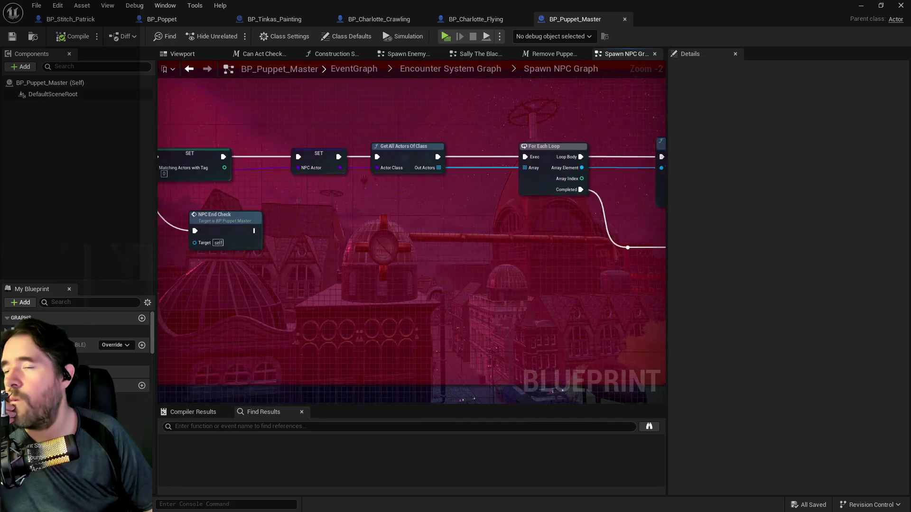
{"action": "mouse_move", "coordinate": [508, 274]}
{"action": "left_mouse_down"}
{"action": "mouse_move", "coordinate": [543, 265]}
{"action": "mouse_move", "coordinate": [442, 230]}
{"action": "mouse_move", "coordinate": [143, 224]}
{"action": "left_mouse_up"}
{"action": "mouse_move", "coordinate": [378, 248]}
{"action": "left_mouse_down"}
{"action": "mouse_move", "coordinate": [486, 203]}
{"action": "mouse_move", "coordinate": [448, 218]}
{"action": "mouse_move", "coordinate": [641, 217]}
{"action": "left_mouse_up"}
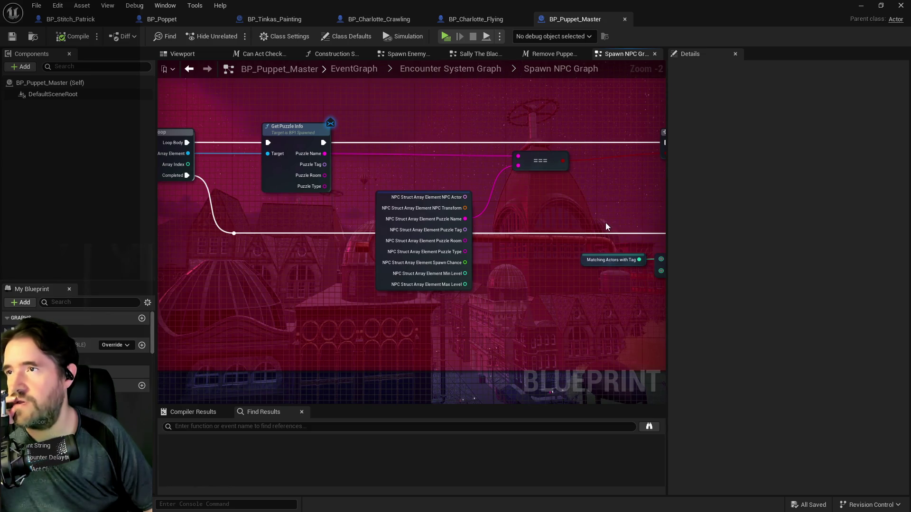